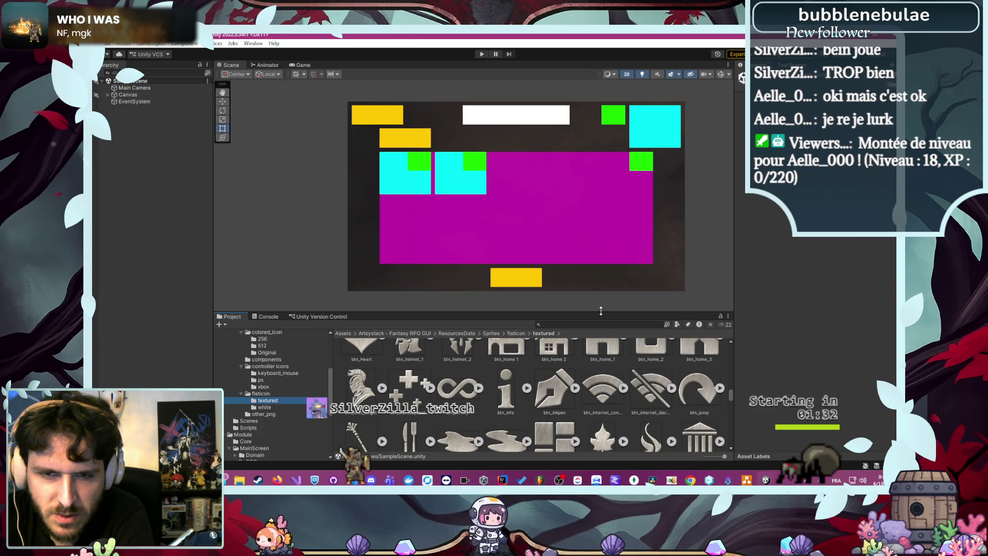
- Enlarge the Project panel and paste btn_list_2 into the MainScreen Ressources folder beside bg
left_click_drag(604, 312, 603, 264)
scroll(509, 355, "down", 2)
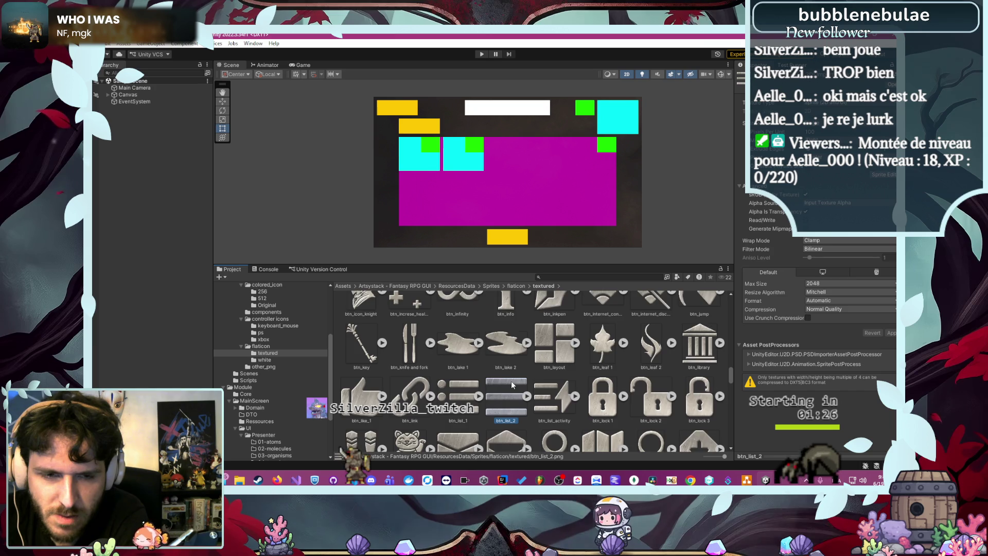
scroll(511, 381, "down", 1)
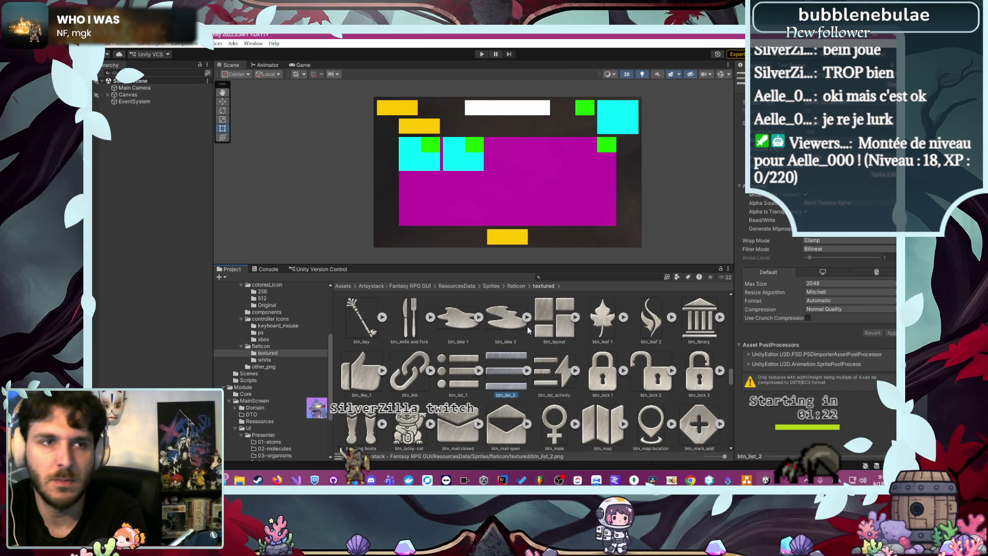
scroll(280, 384, "down", 3)
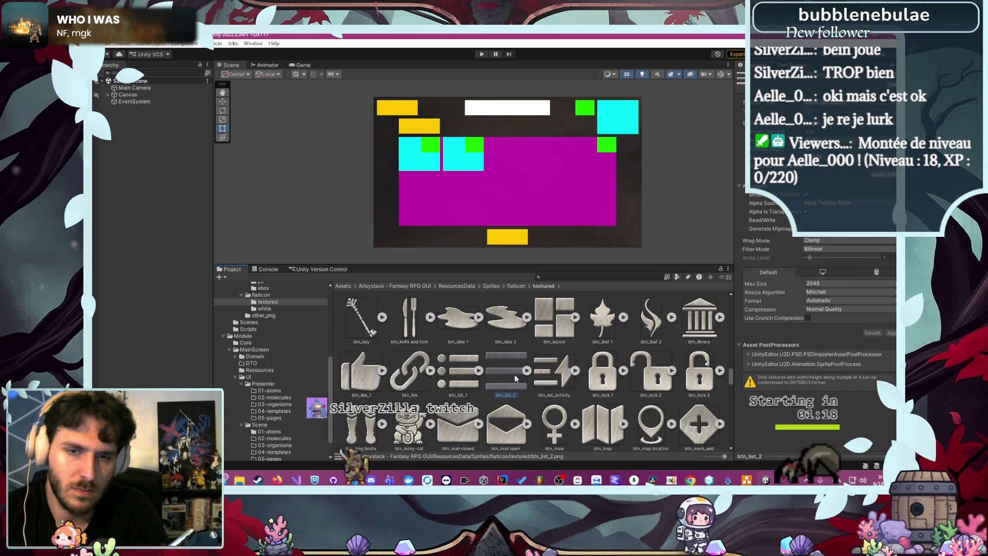
left_click(270, 370)
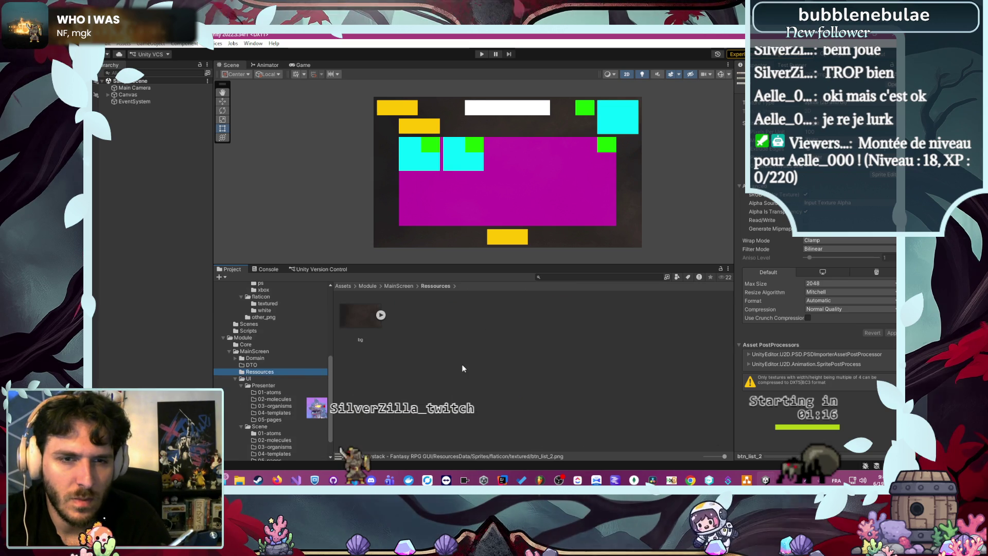
key("ctrl+v")
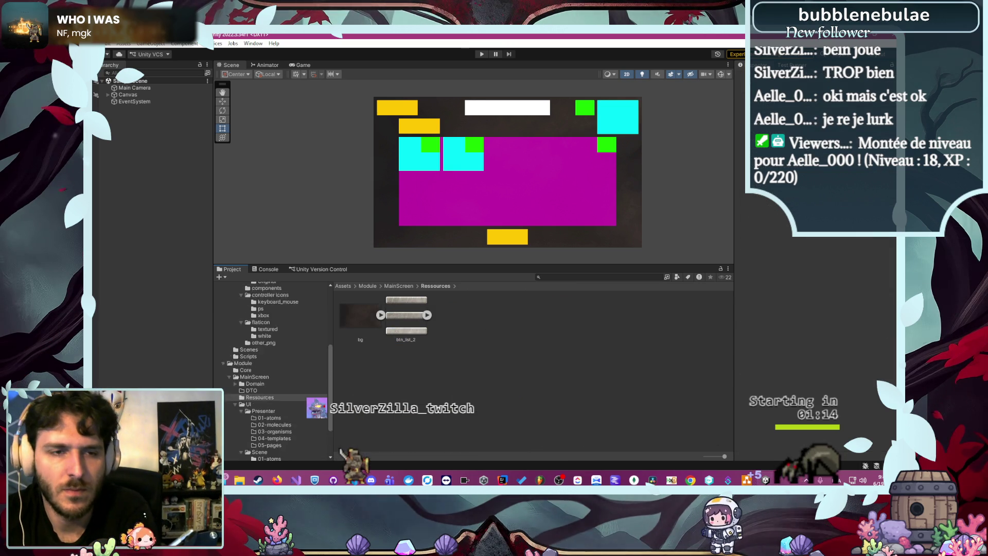
- Return to the flaticon sprite folder in the Project tree
scroll(288, 394, "up", 5)
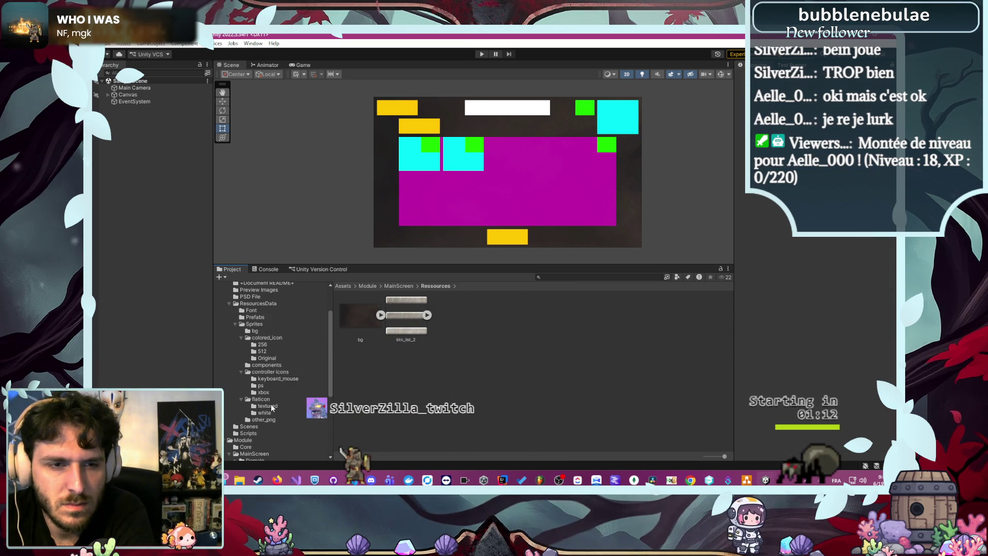
left_click(271, 405)
left_click(276, 399)
left_click(293, 407)
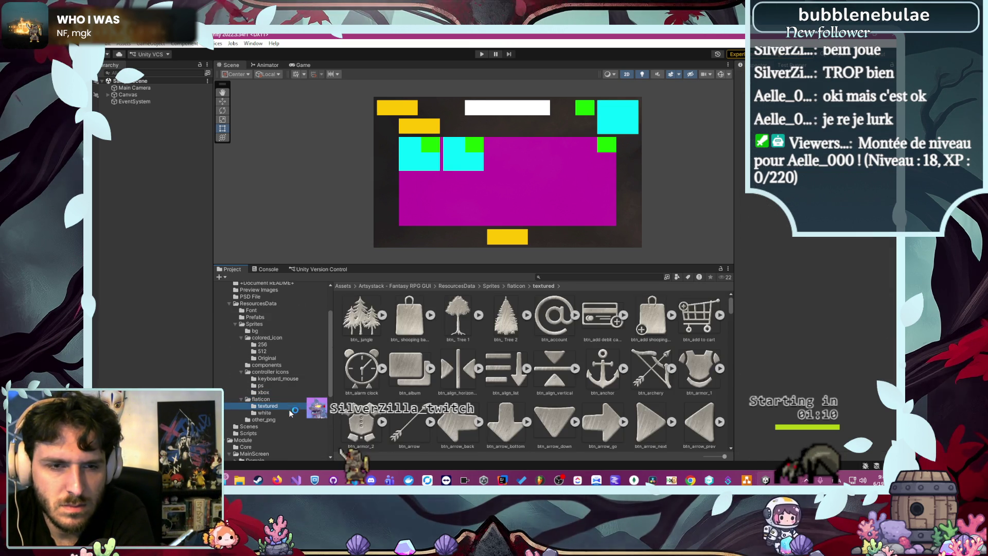
scroll(561, 380, "down", 10)
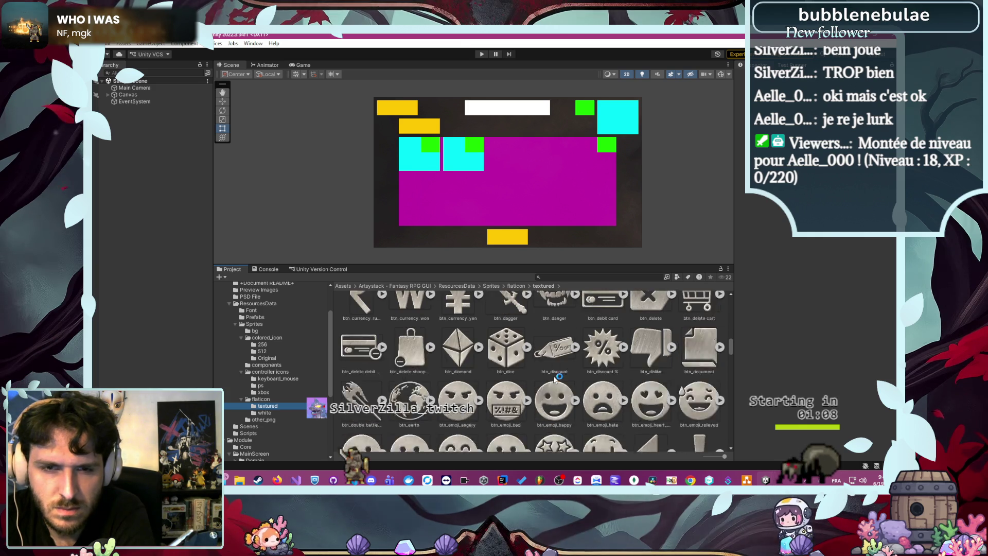
scroll(560, 379, "up", 3)
scroll(558, 361, "down", 5)
scroll(560, 358, "down", 5)
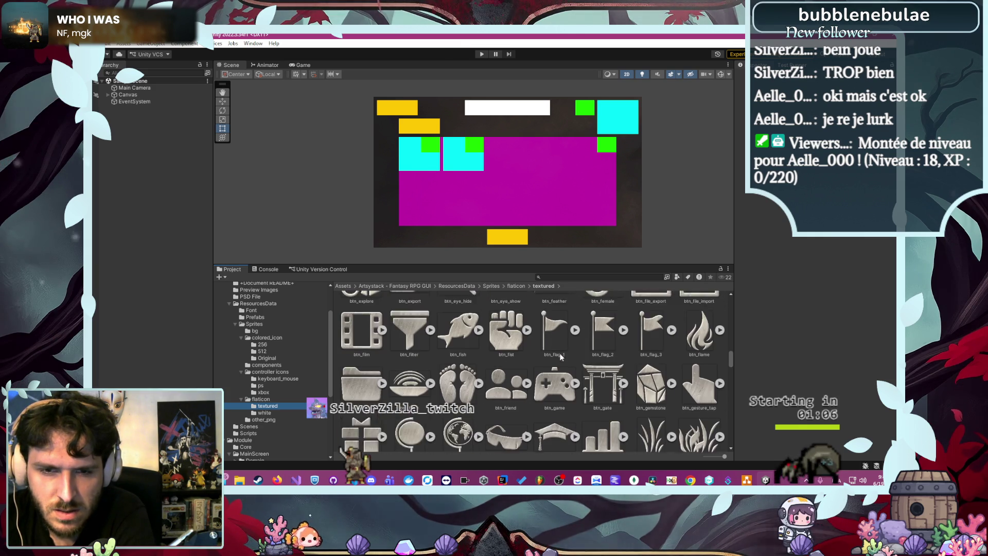
scroll(562, 359, "up", 5)
scroll(561, 359, "down", 6)
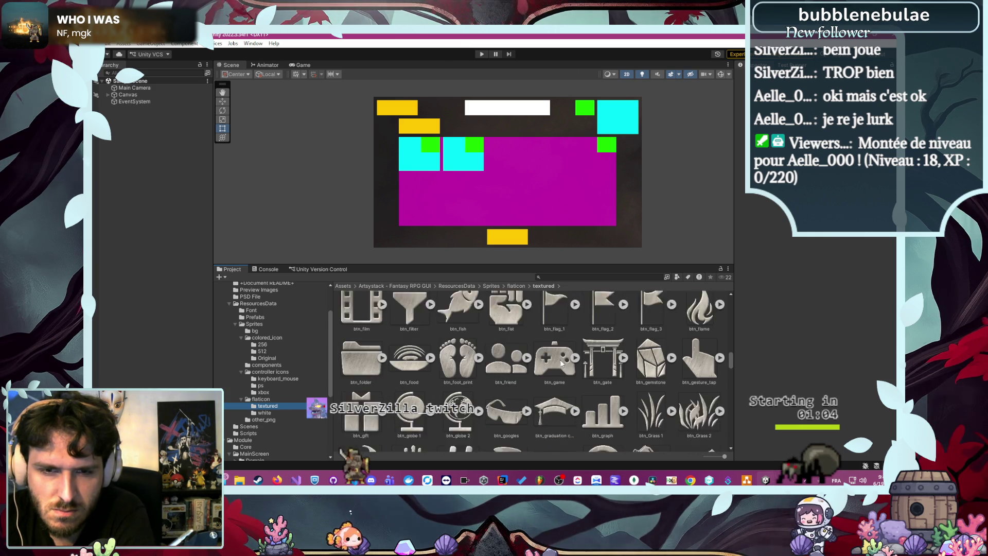
scroll(550, 361, "down", 8)
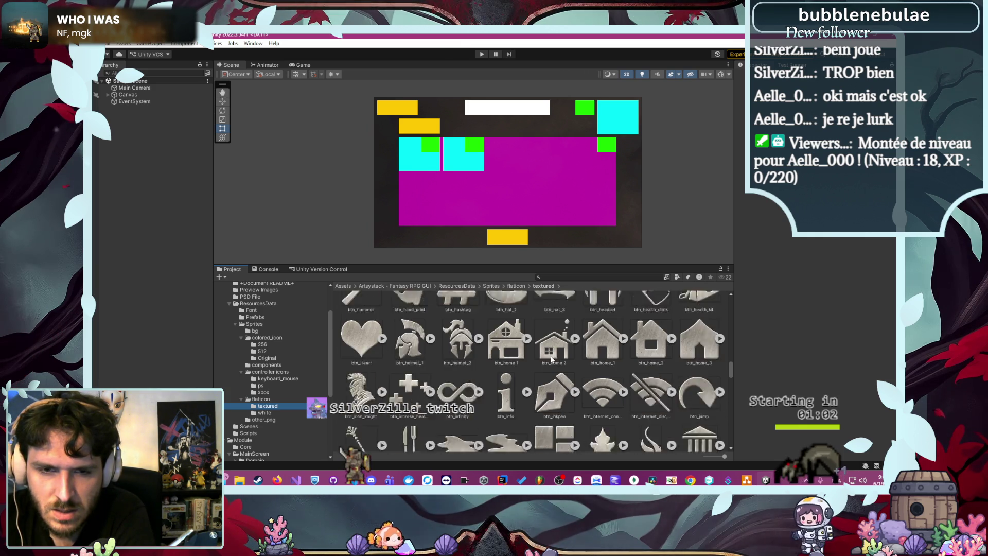
scroll(552, 358, "down", 4)
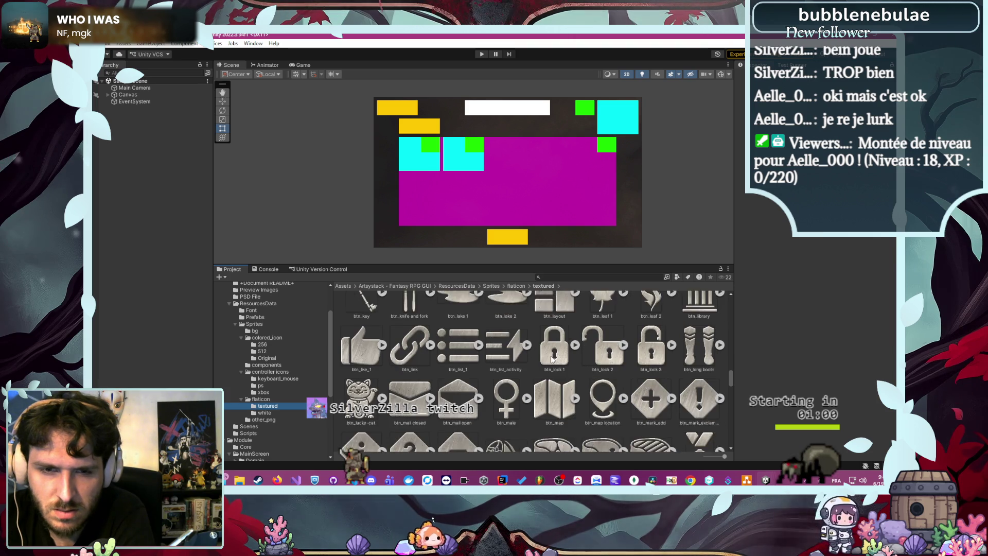
scroll(552, 359, "down", 4)
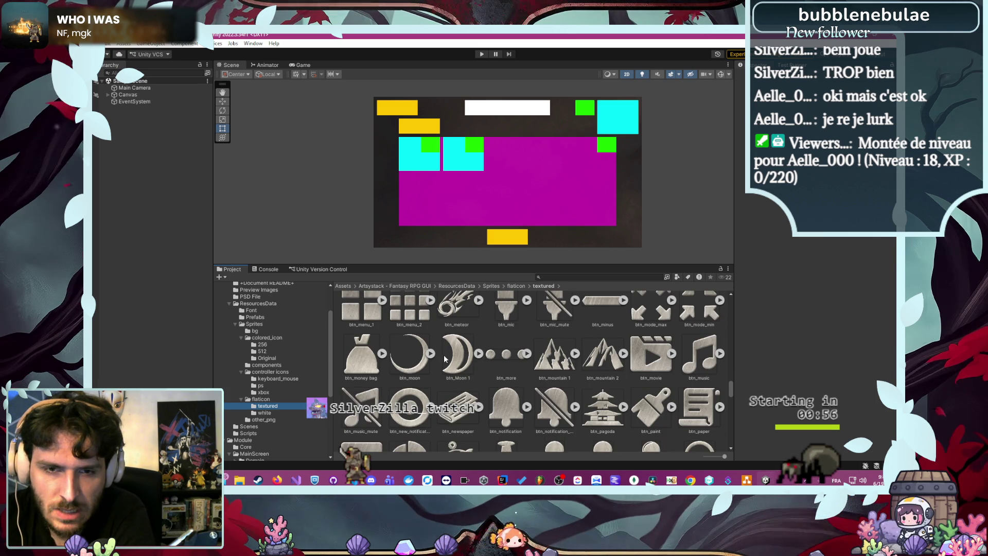
scroll(486, 345, "down", 1)
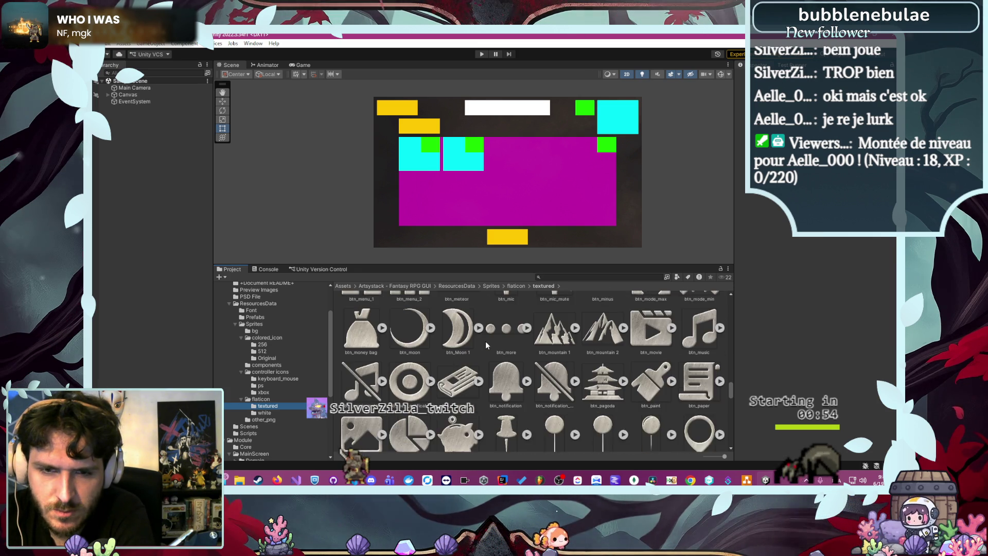
scroll(487, 345, "down", 3)
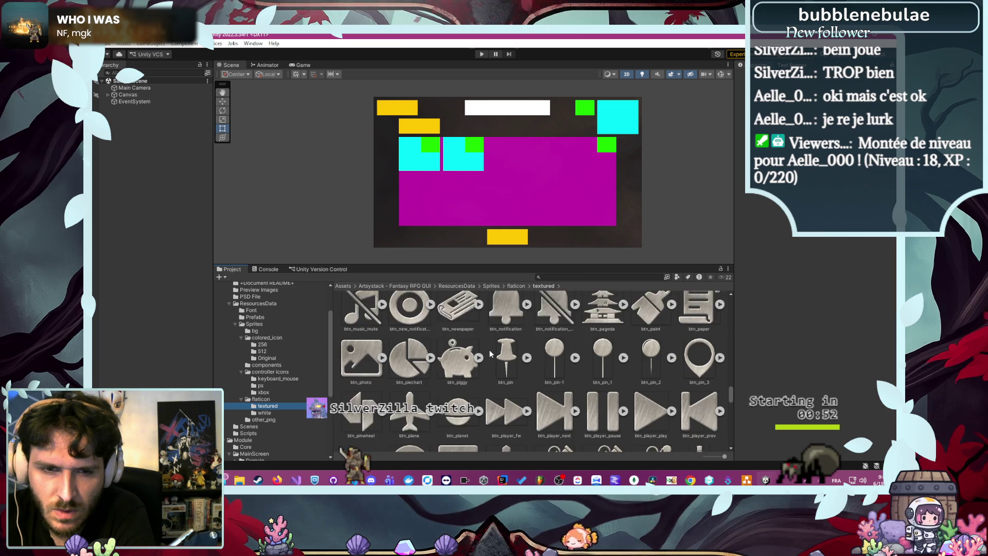
scroll(490, 354, "down", 4)
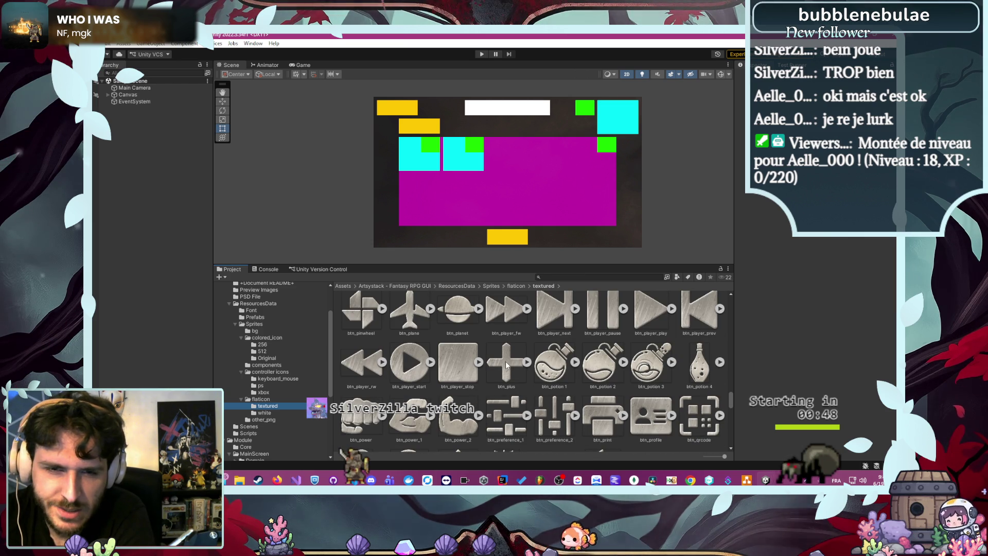
scroll(506, 365, "down", 4)
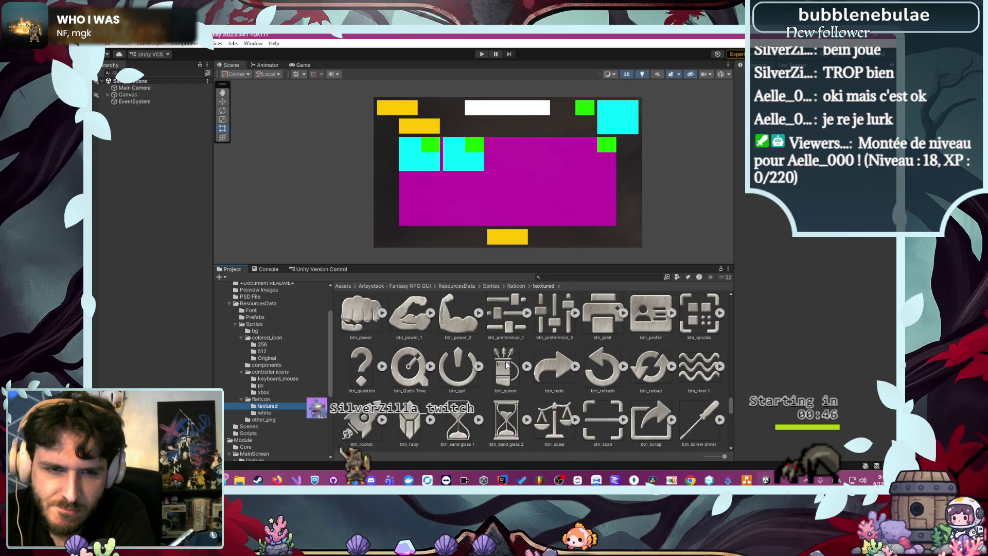
scroll(506, 364, "down", 2)
scroll(506, 364, "down", 5)
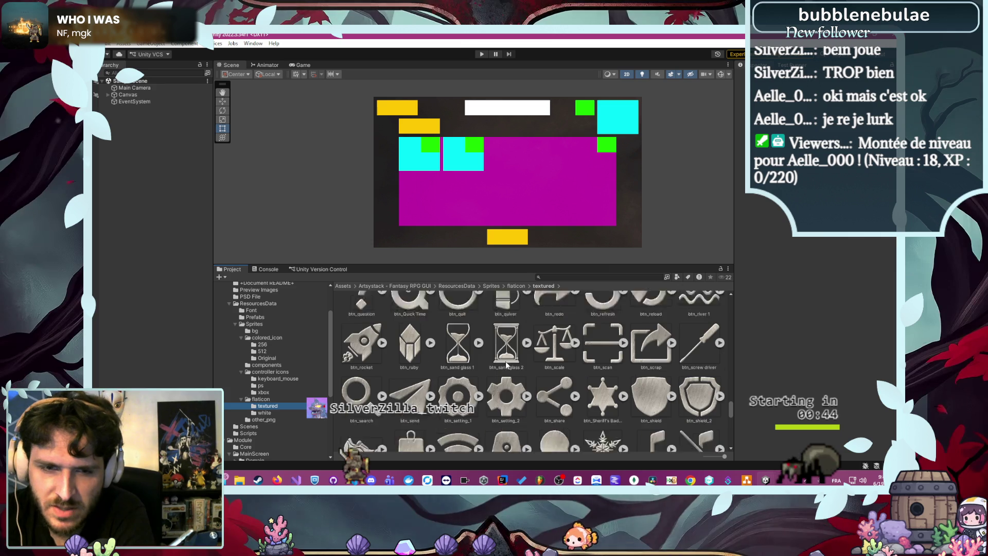
scroll(506, 365, "down", 1)
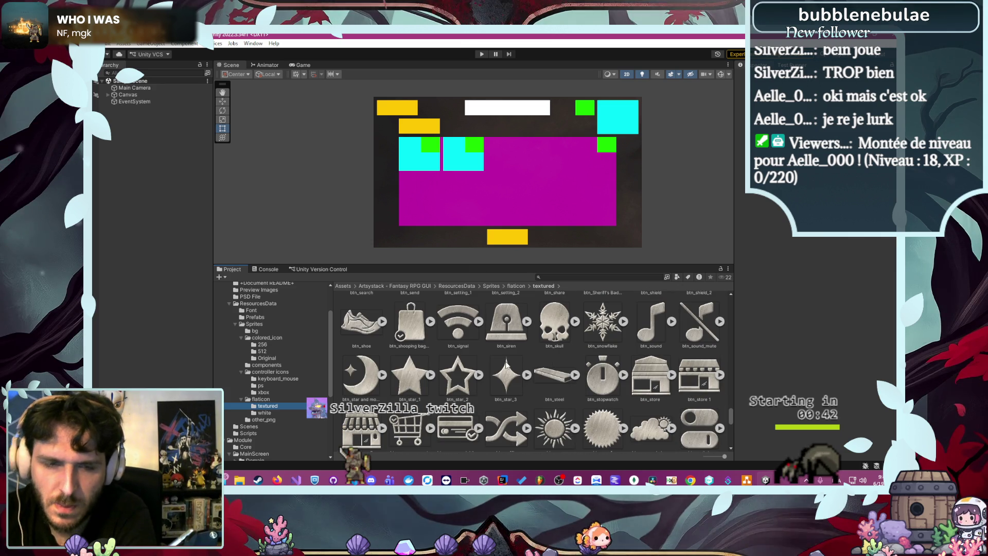
scroll(506, 364, "down", 3)
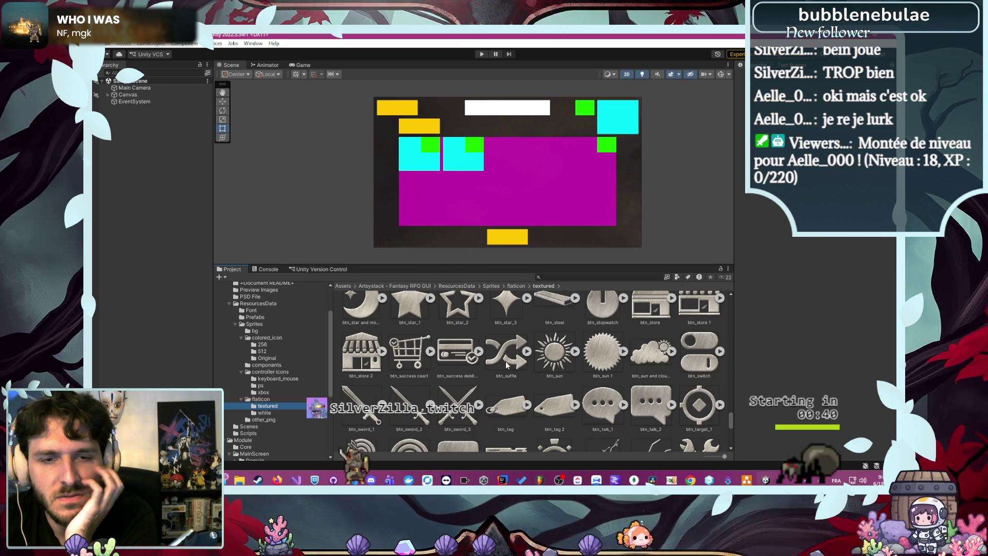
scroll(506, 365, "down", 4)
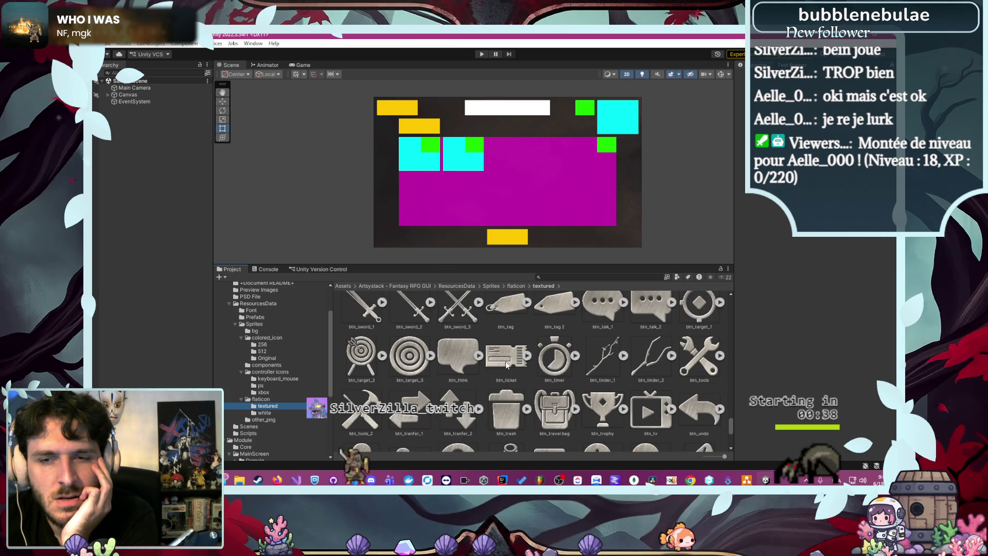
scroll(506, 365, "down", 1)
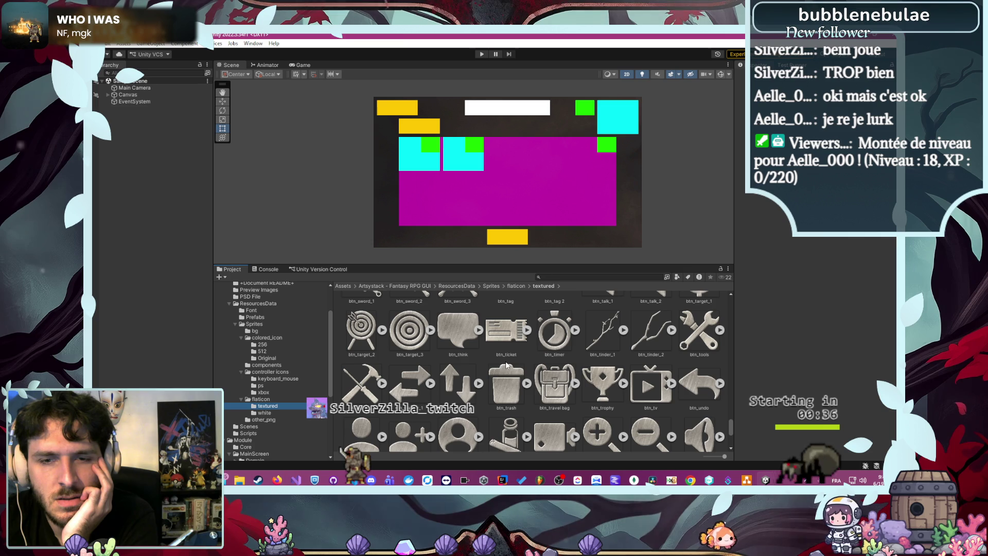
scroll(499, 359, "down", 3)
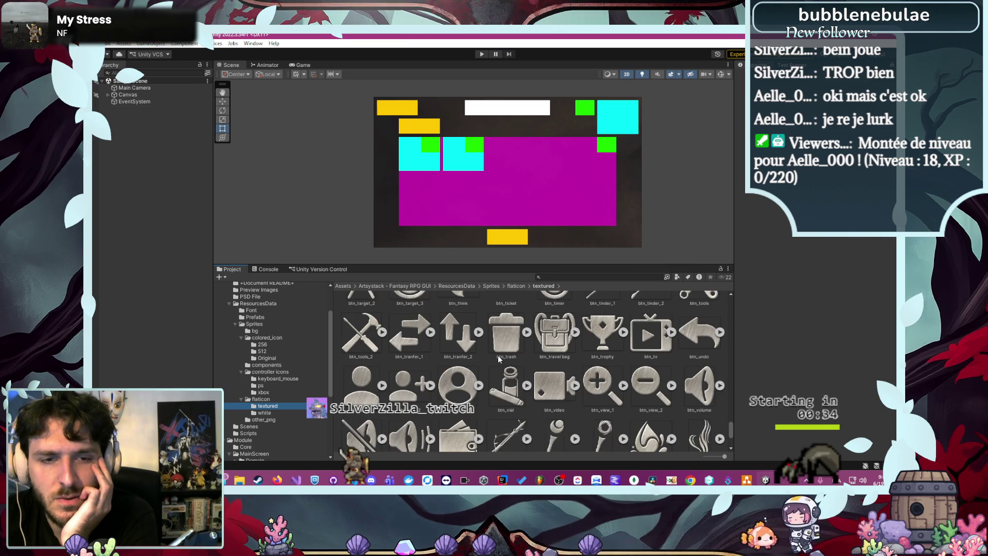
scroll(499, 355, "up", 1)
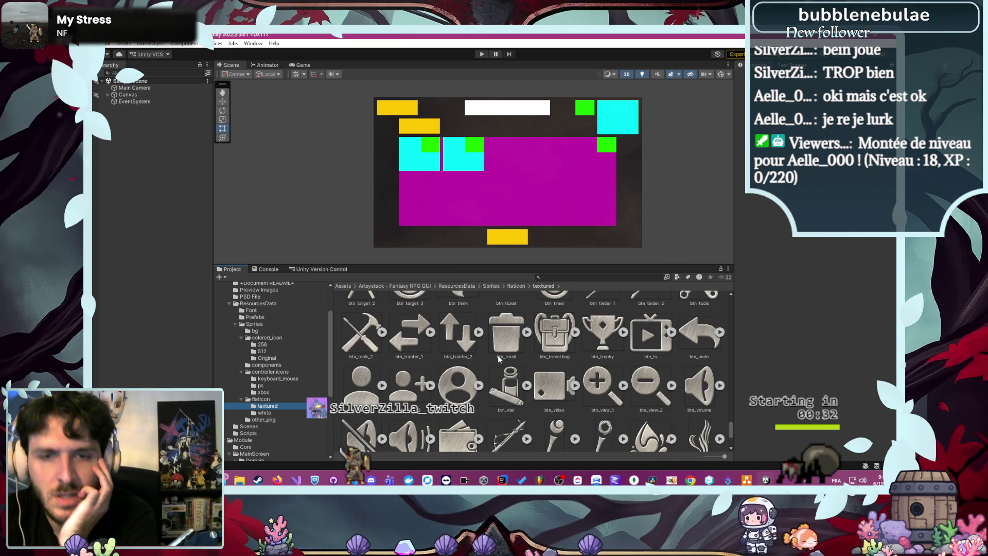
- Move the btn_trash sprite into the Module/MainScreen/Ressources folder
left_click(498, 338)
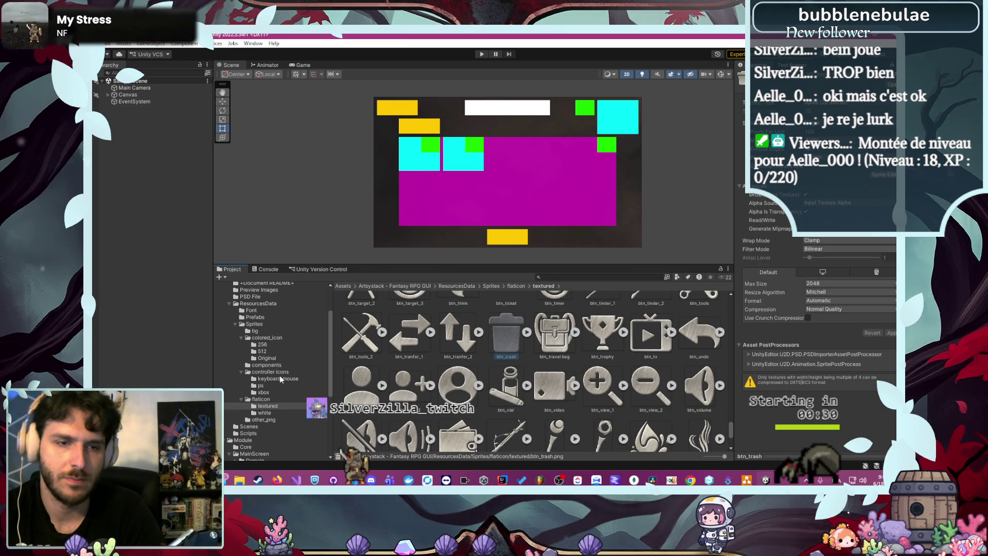
scroll(295, 369, "down", 5)
left_click_drag(294, 368, 275, 347)
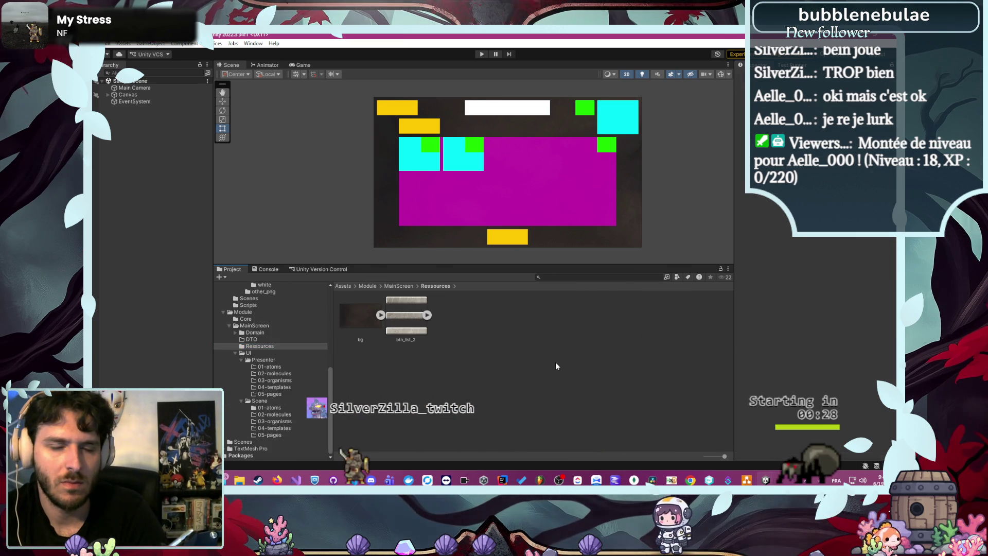
- Reopen the flaticon/textured icon sprites folder and browse its contents
scroll(295, 375, "up", 5)
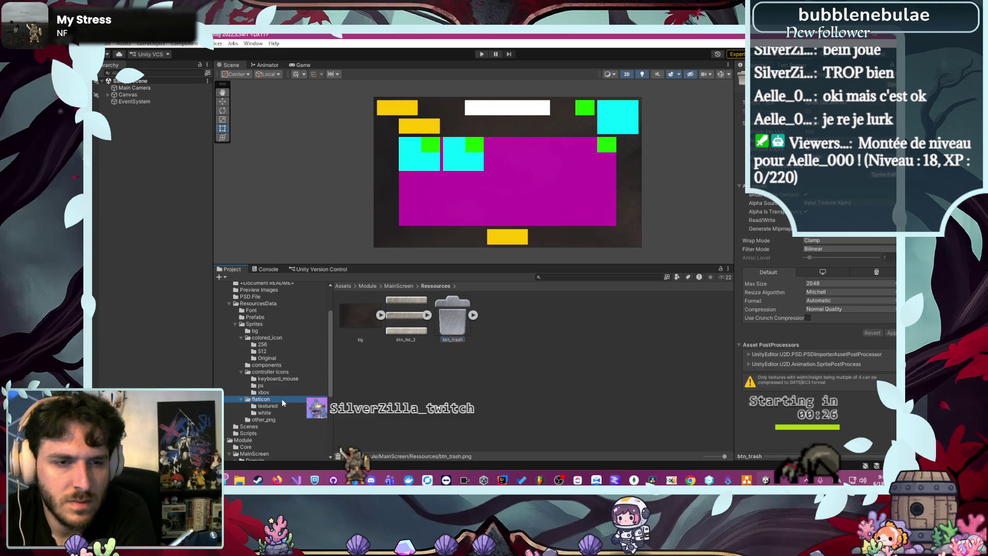
left_click(282, 398)
double_click(359, 319)
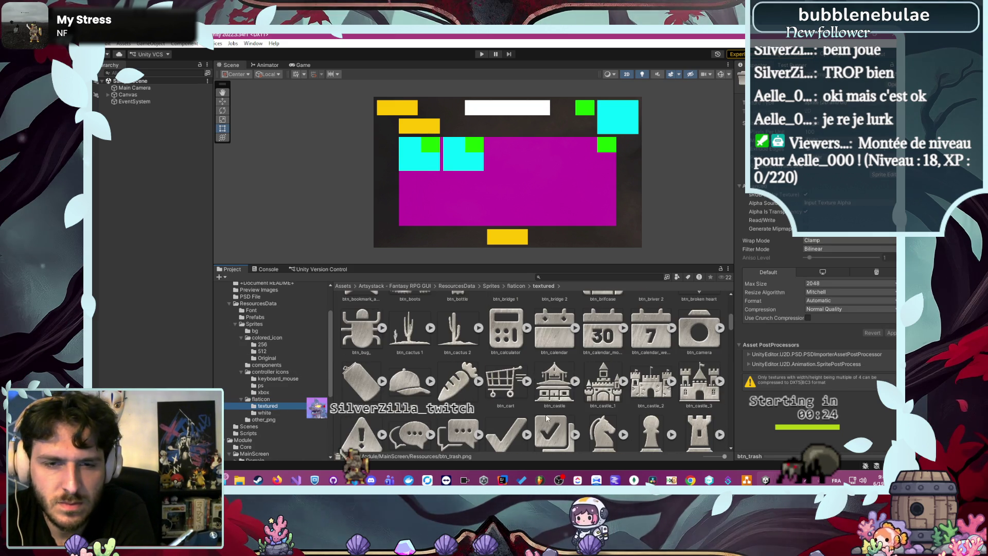
left_click_drag(731, 320, 722, 462)
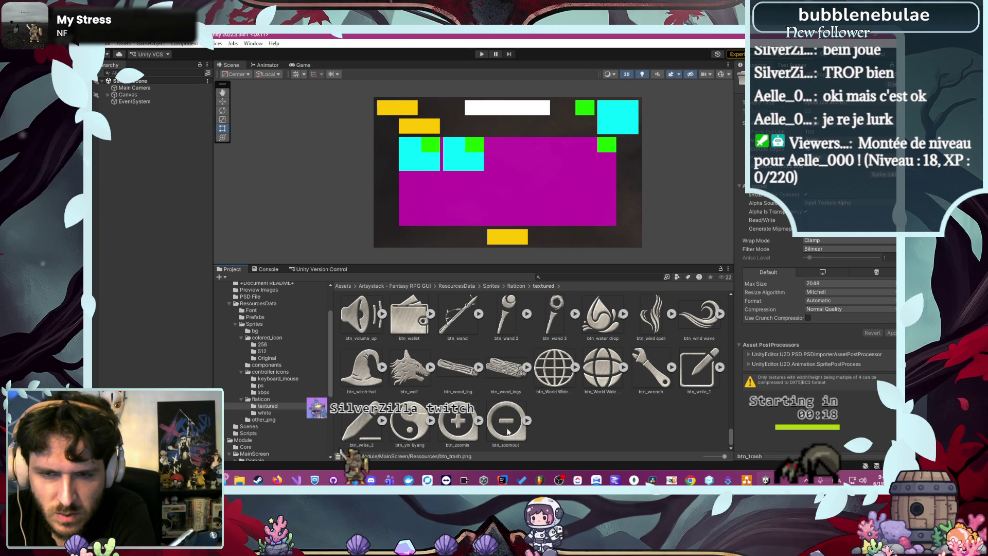
scroll(575, 419, "up", 1)
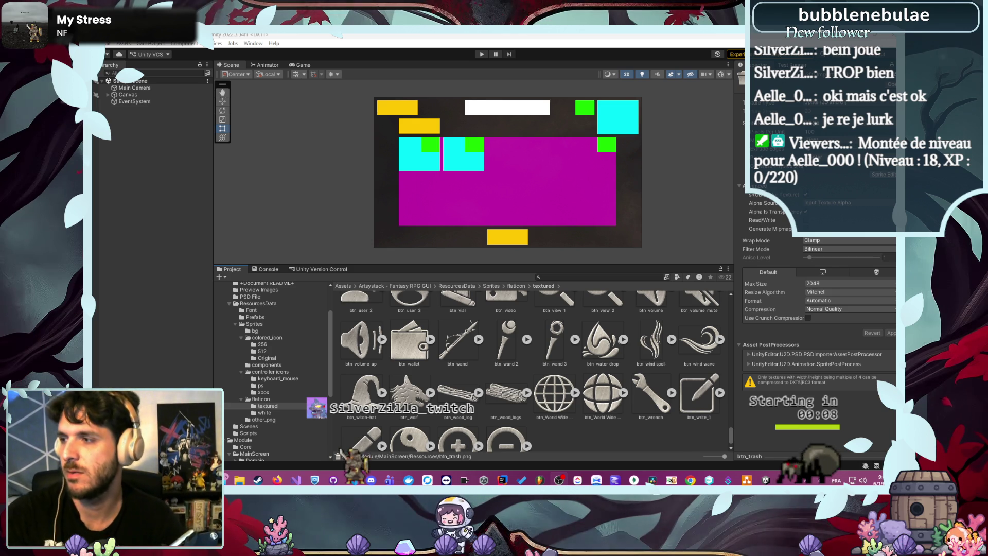
- Scroll up through the textured flaticon sprites and select btn_clear to view its import settings
left_click(607, 449)
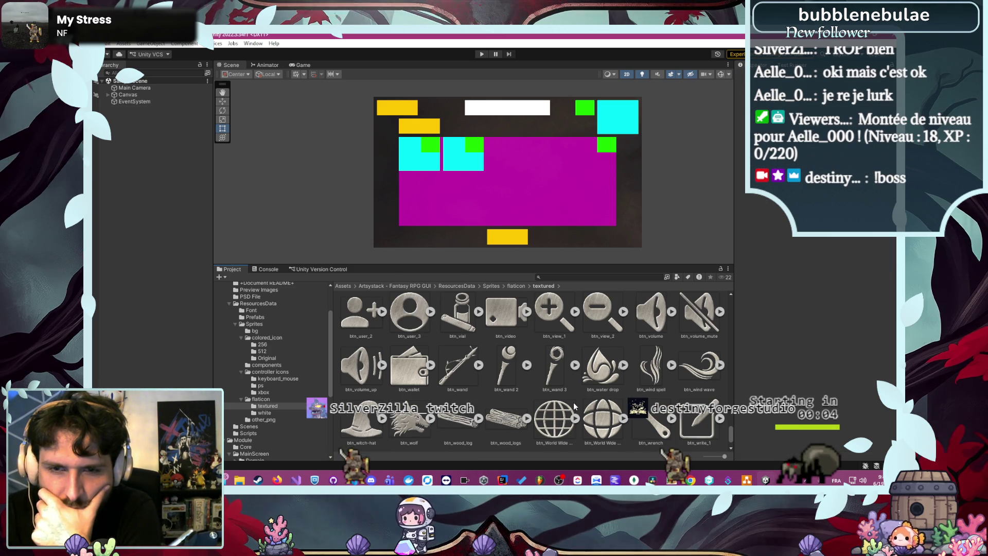
scroll(575, 407, "up", 1)
scroll(575, 406, "up", 3)
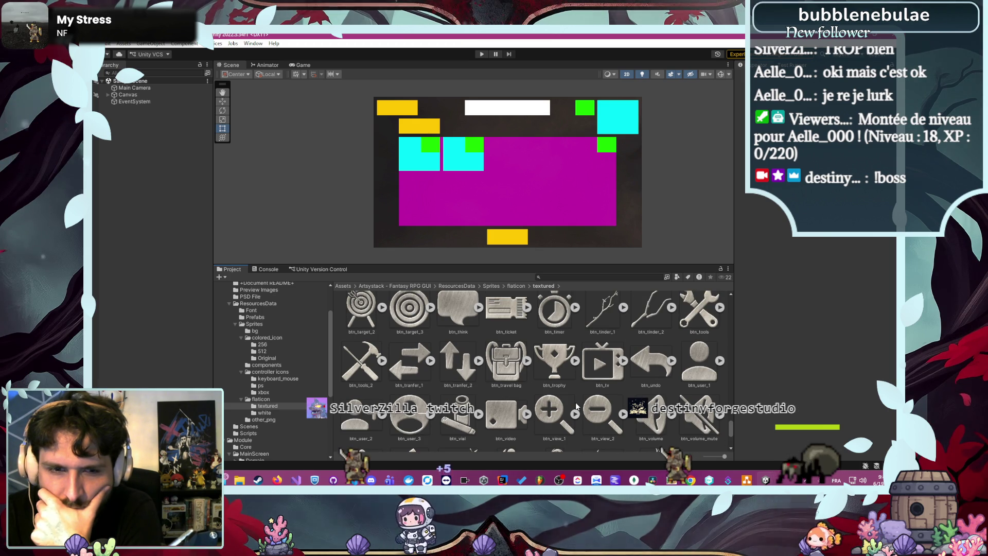
scroll(577, 406, "up", 3)
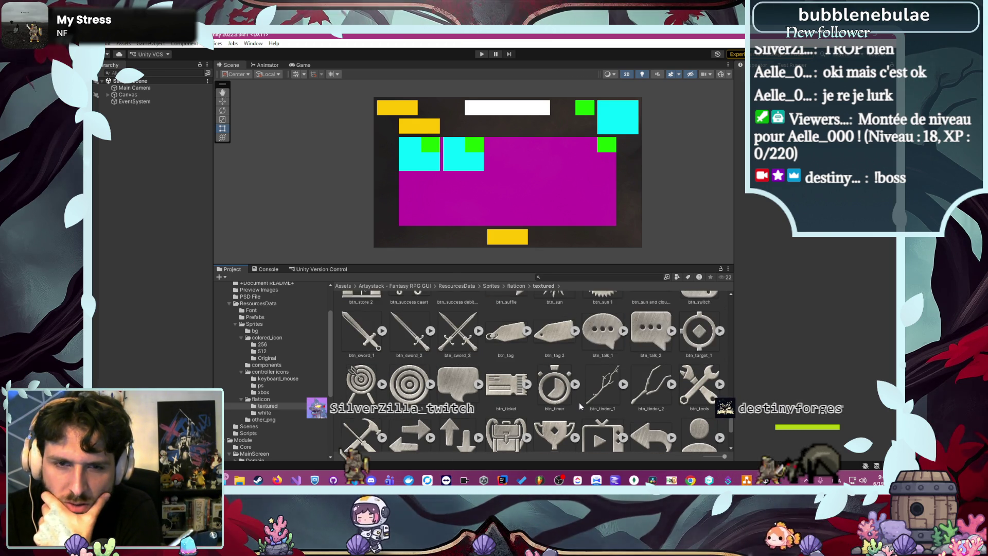
scroll(579, 406, "up", 2)
scroll(581, 406, "up", 1)
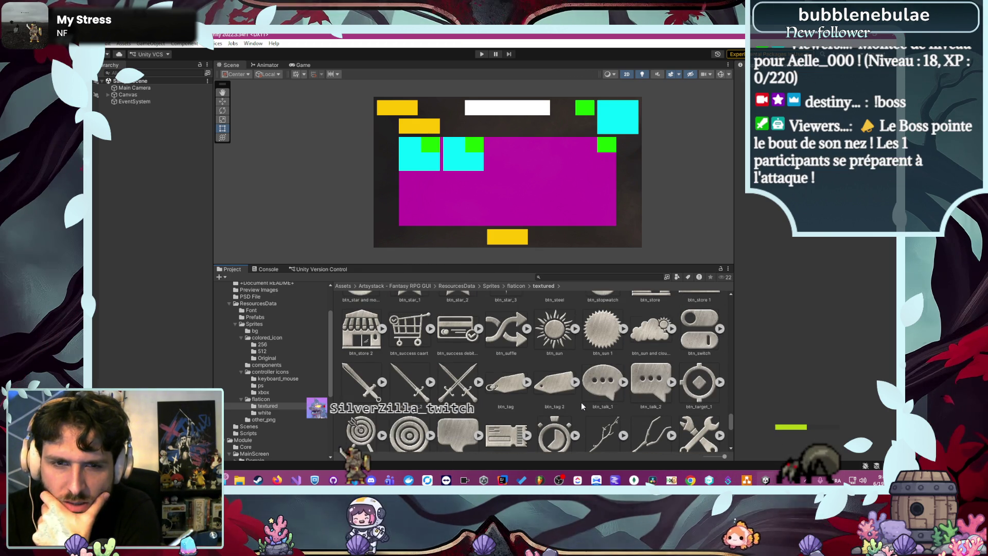
scroll(582, 407, "up", 4)
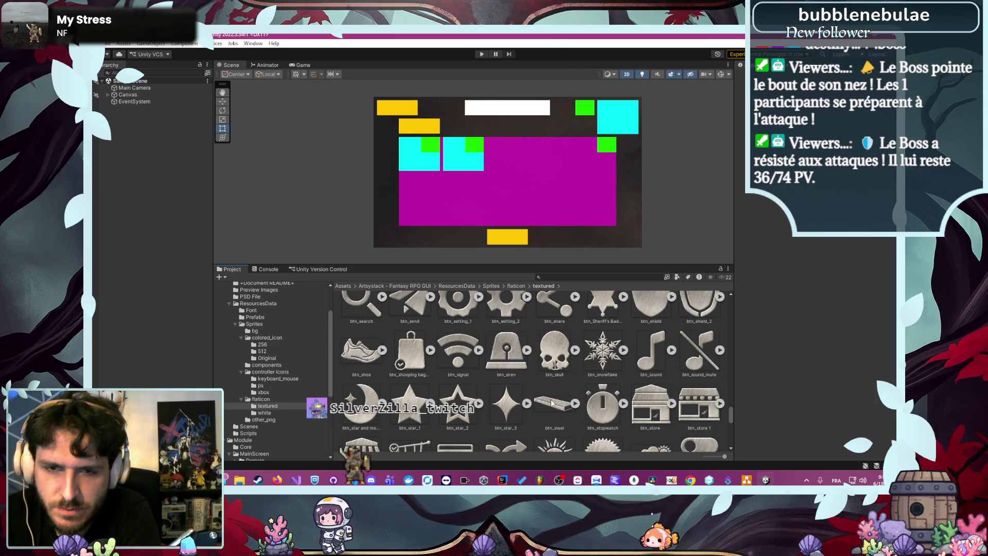
scroll(549, 398, "up", 2)
scroll(549, 398, "up", 2)
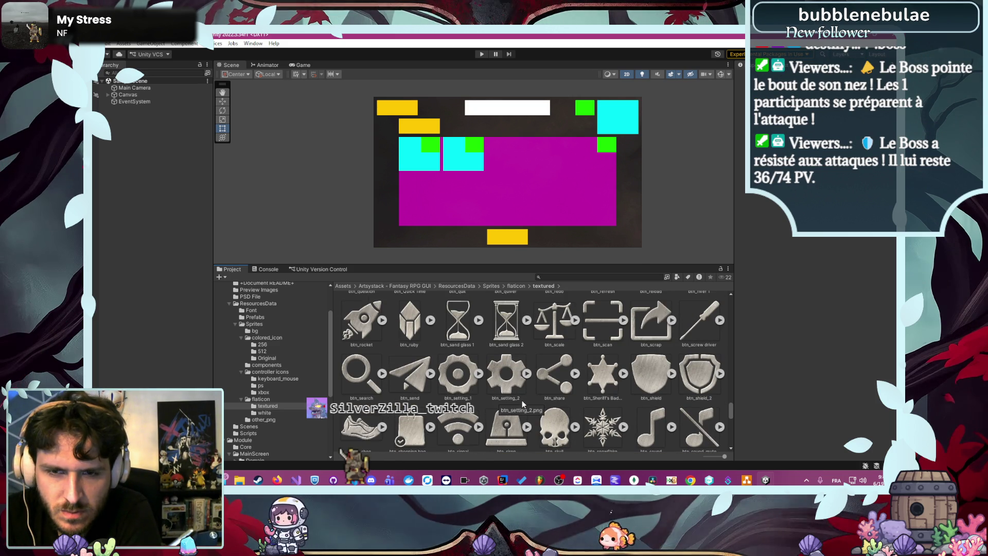
scroll(541, 369, "up", 2)
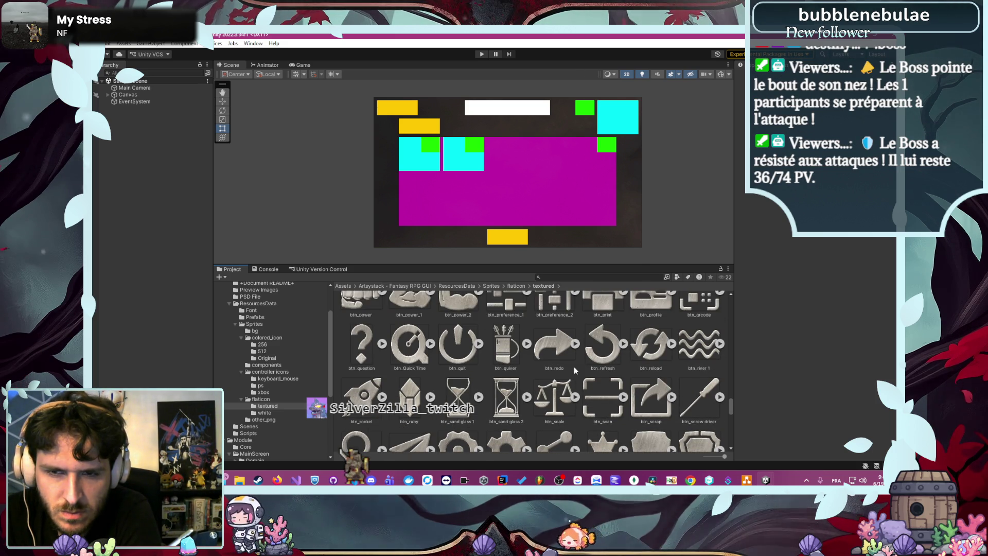
scroll(538, 375, "up", 2)
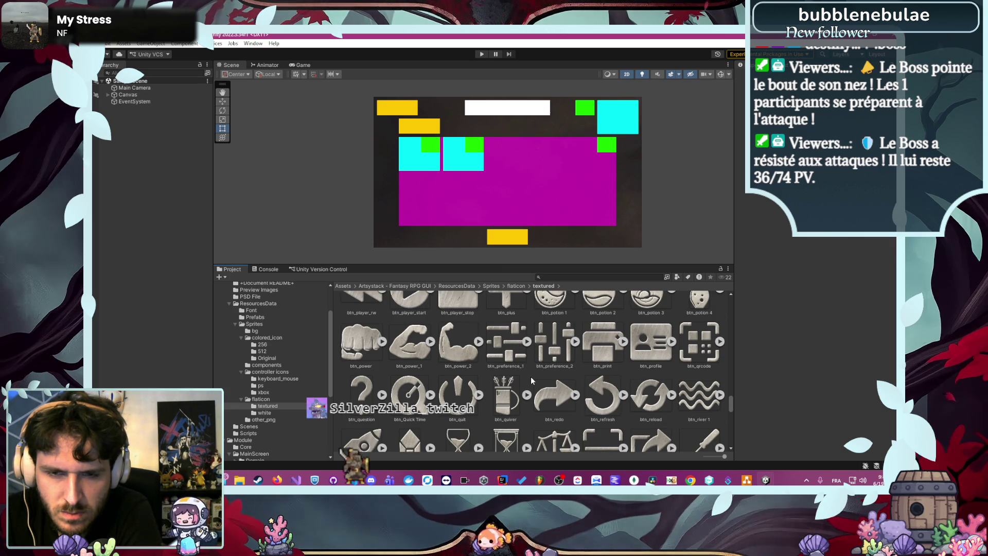
scroll(532, 380, "up", 2)
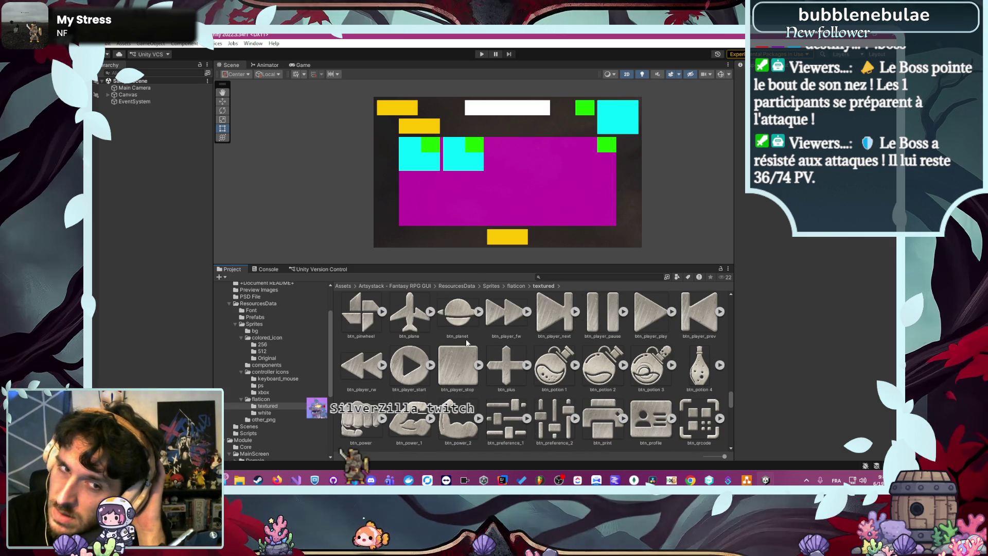
scroll(510, 373, "up", 4)
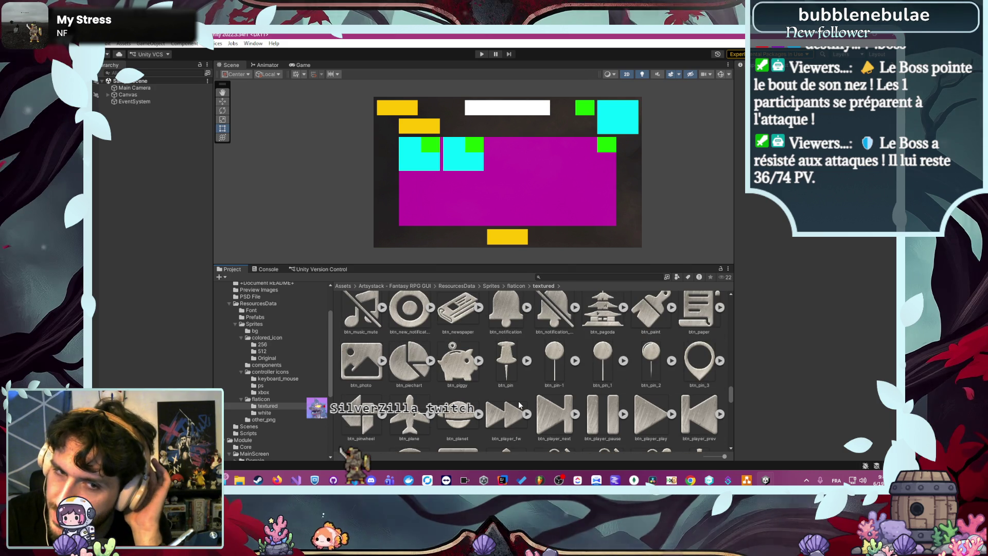
scroll(522, 401, "up", 4)
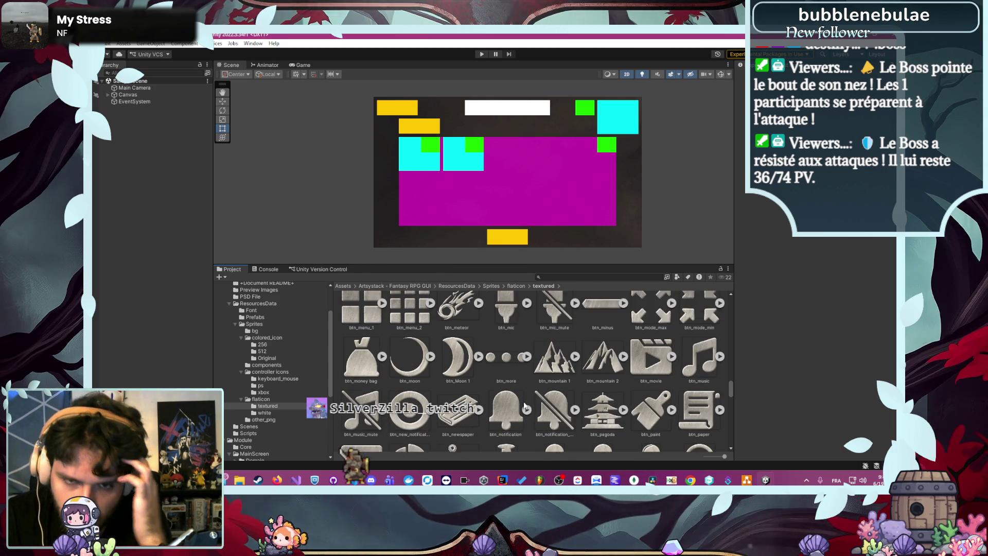
scroll(525, 405, "up", 3)
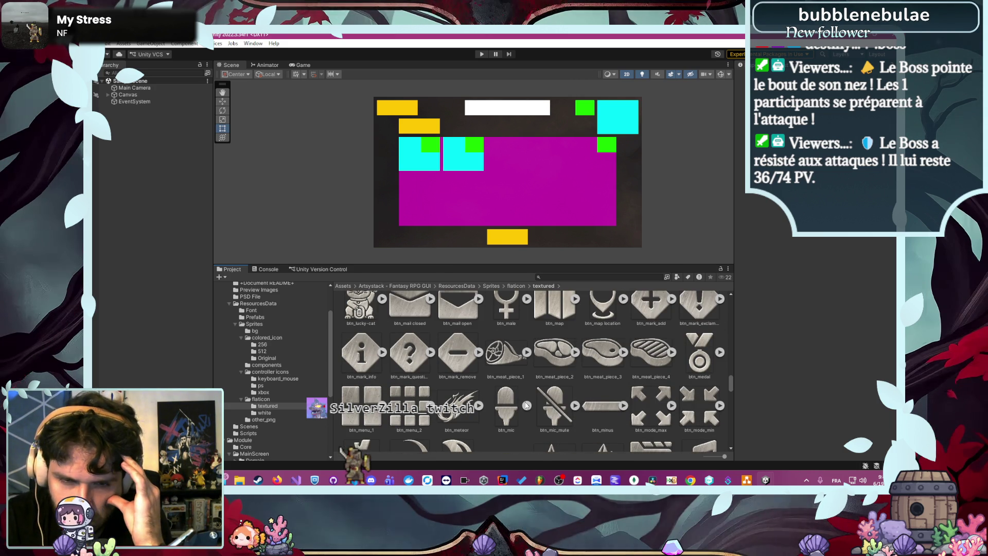
scroll(526, 406, "up", 1)
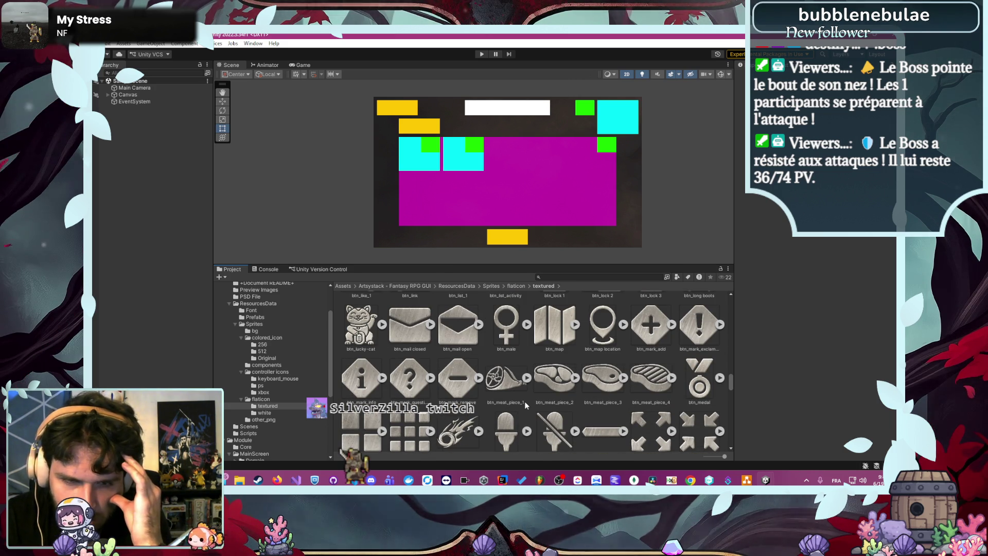
scroll(526, 406, "up", 2)
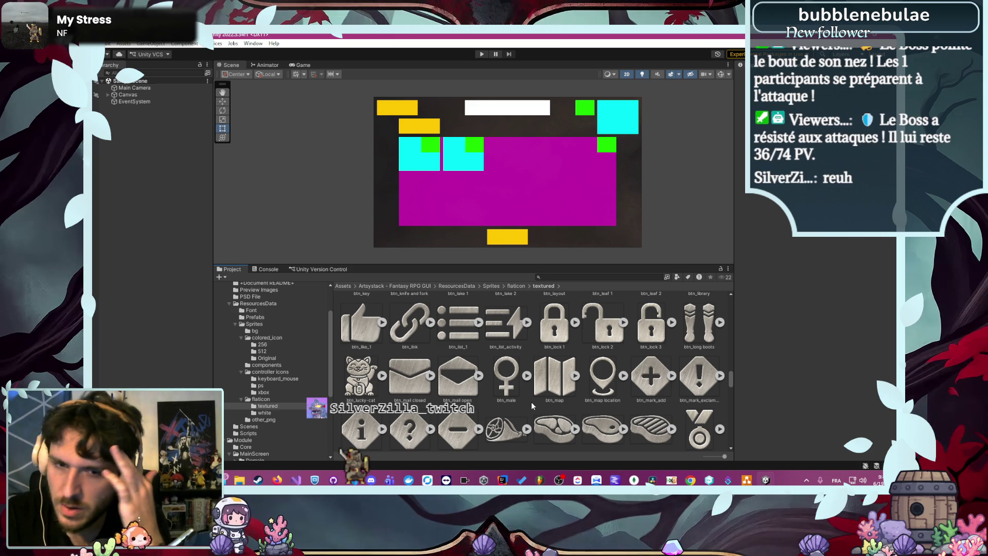
scroll(532, 402, "up", 1)
scroll(531, 412, "up", 4)
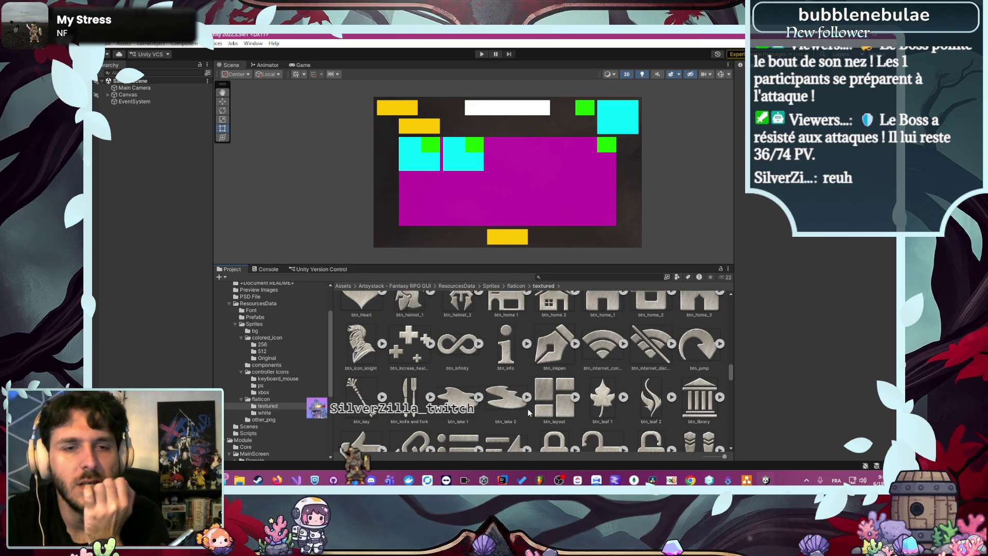
scroll(530, 411, "up", 3)
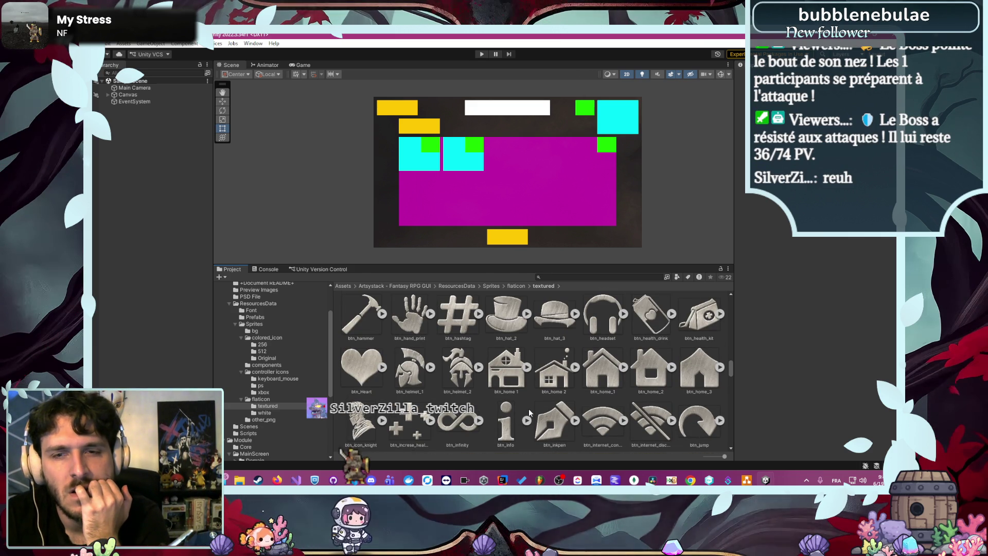
scroll(530, 409, "up", 4)
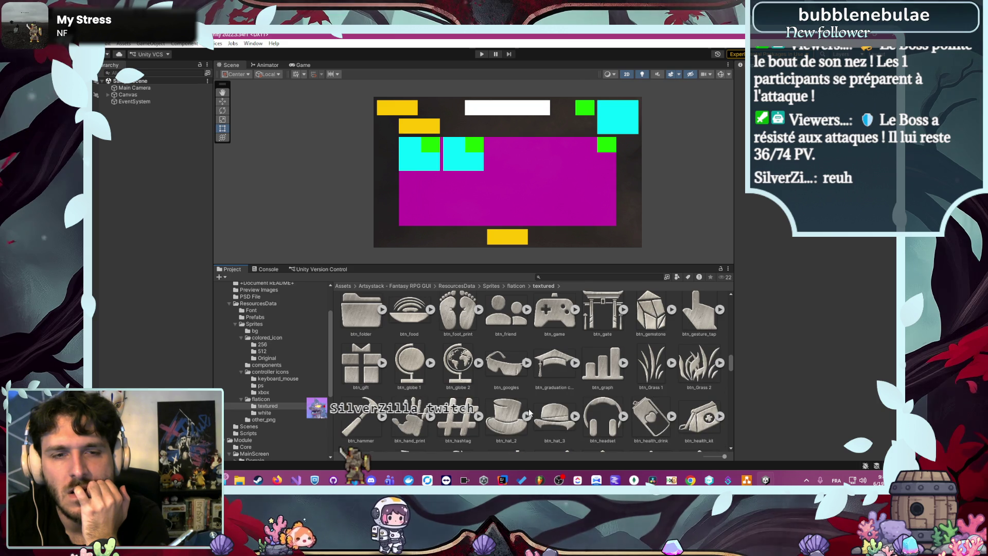
scroll(530, 409, "up", 3)
scroll(529, 409, "up", 3)
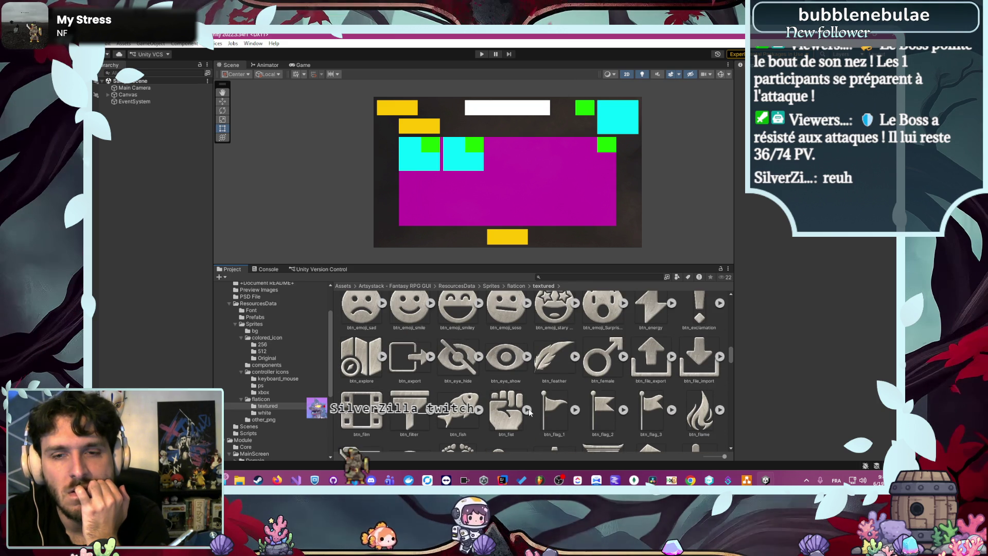
scroll(525, 414, "up", 2)
scroll(524, 416, "up", 2)
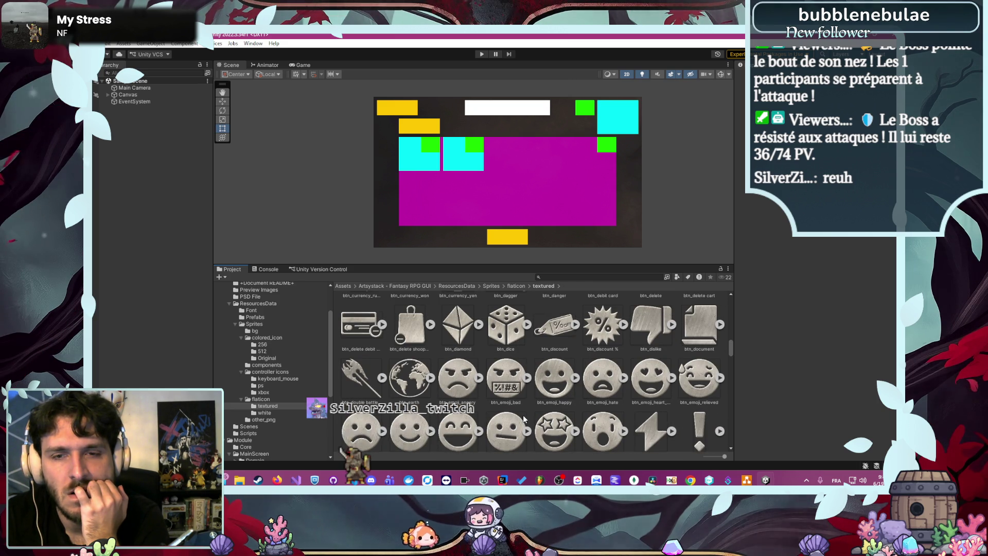
scroll(523, 415, "up", 2)
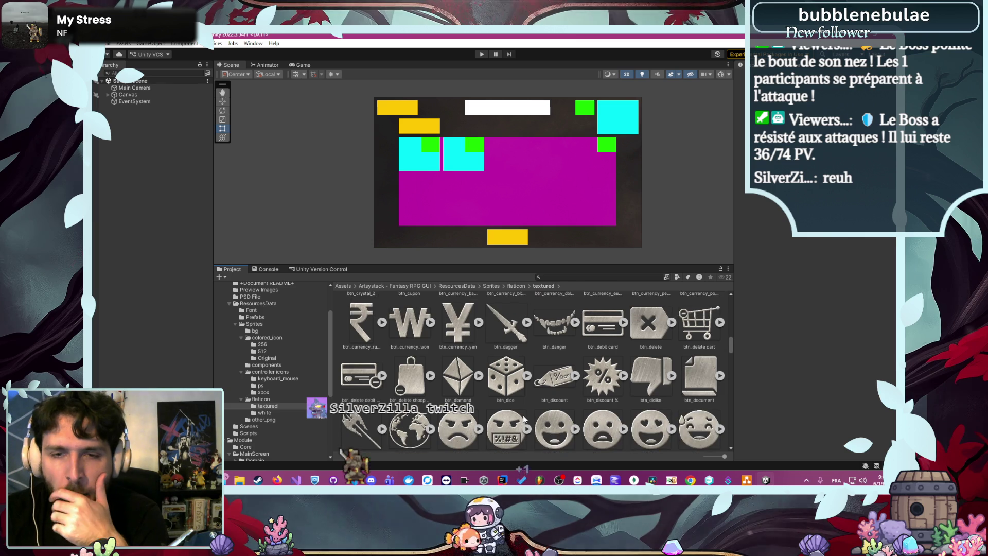
scroll(523, 415, "up", 1)
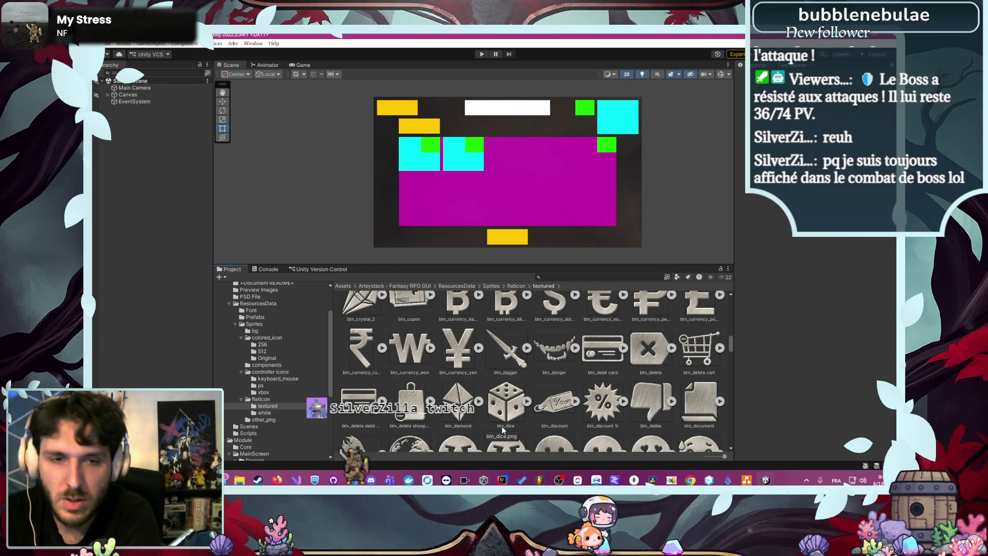
scroll(502, 427, "up", 3)
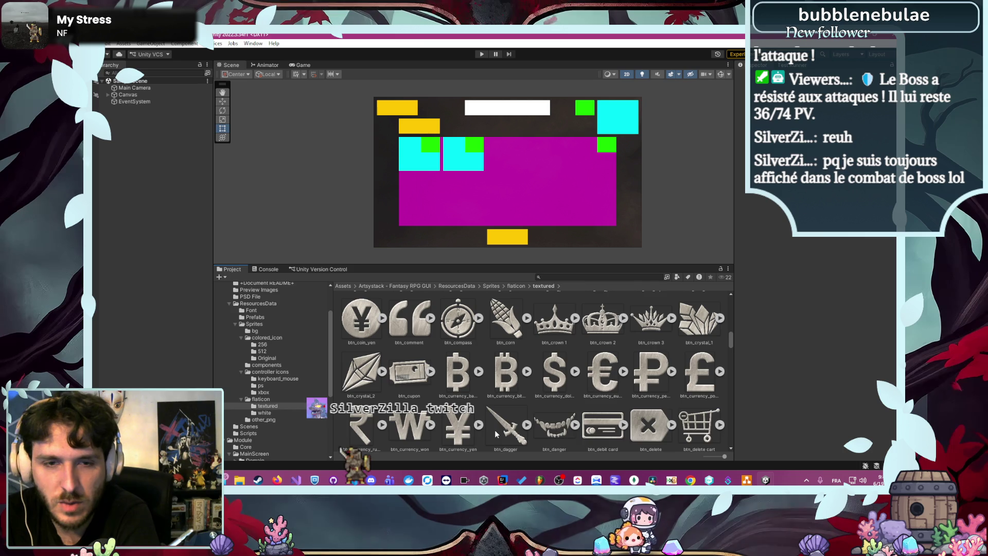
scroll(495, 431, "up", 5)
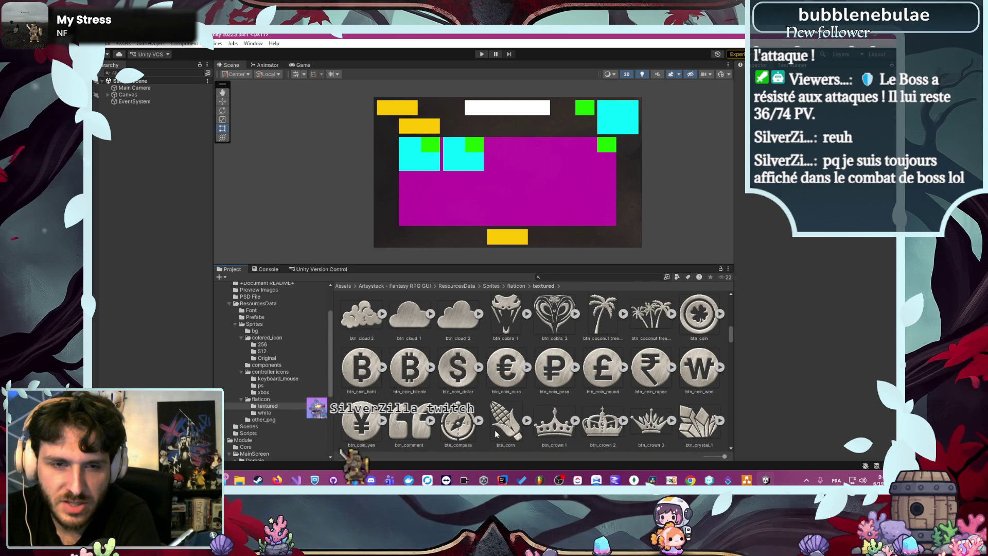
scroll(495, 431, "up", 3)
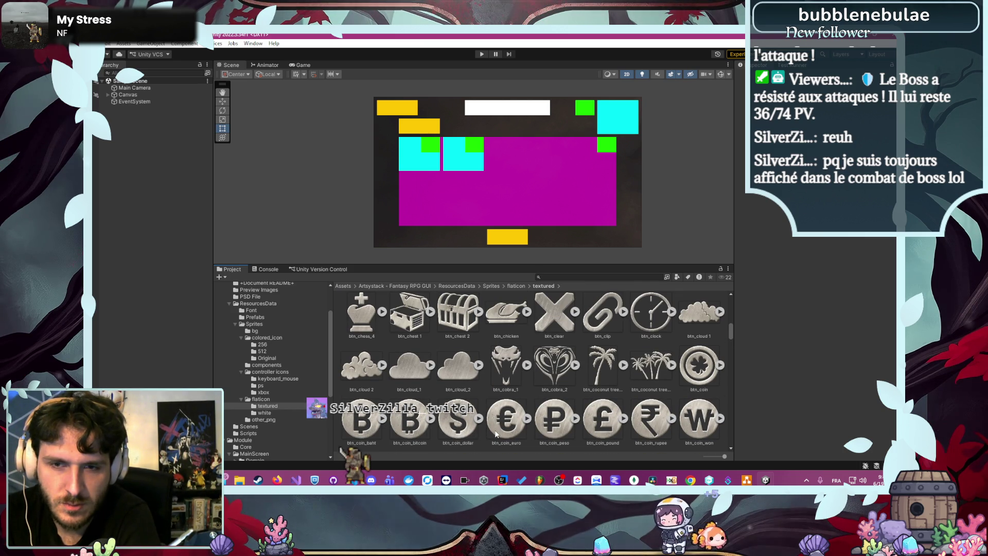
left_click(551, 322)
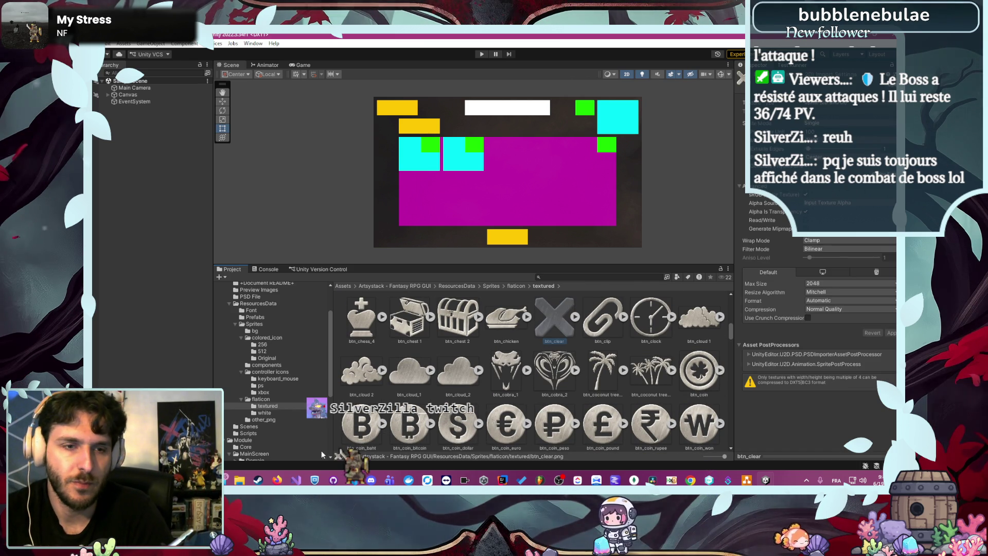
scroll(297, 396, "down", 5)
- Go from MainScreen Ressources through flaticon and colored_icon to the Fantasy RPG GUI components folder
left_click(259, 346)
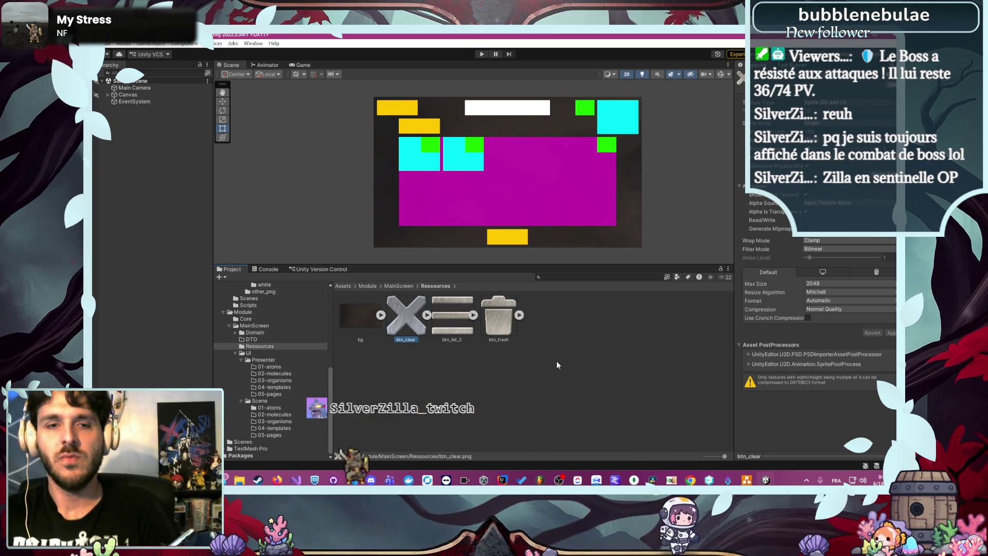
scroll(255, 387, "up", 5)
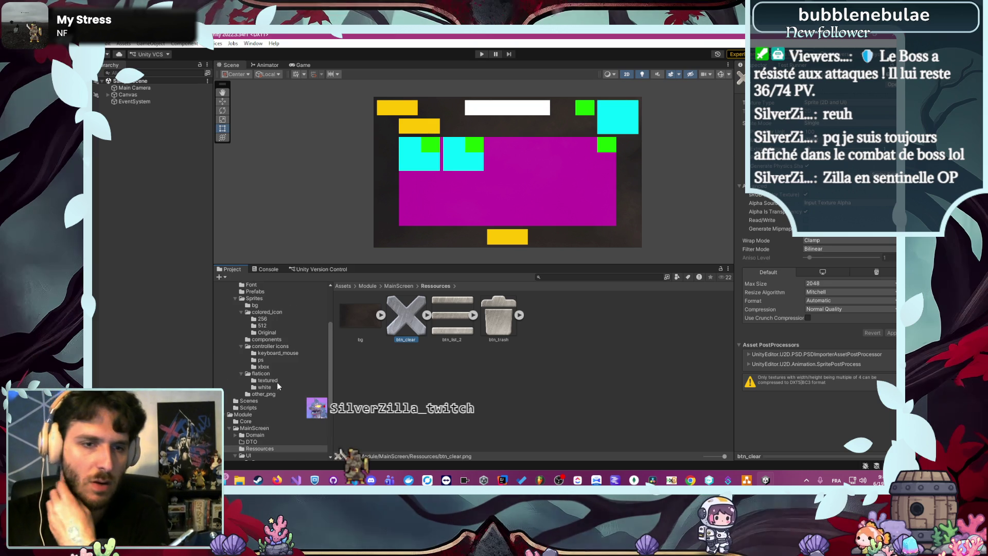
left_click(278, 373)
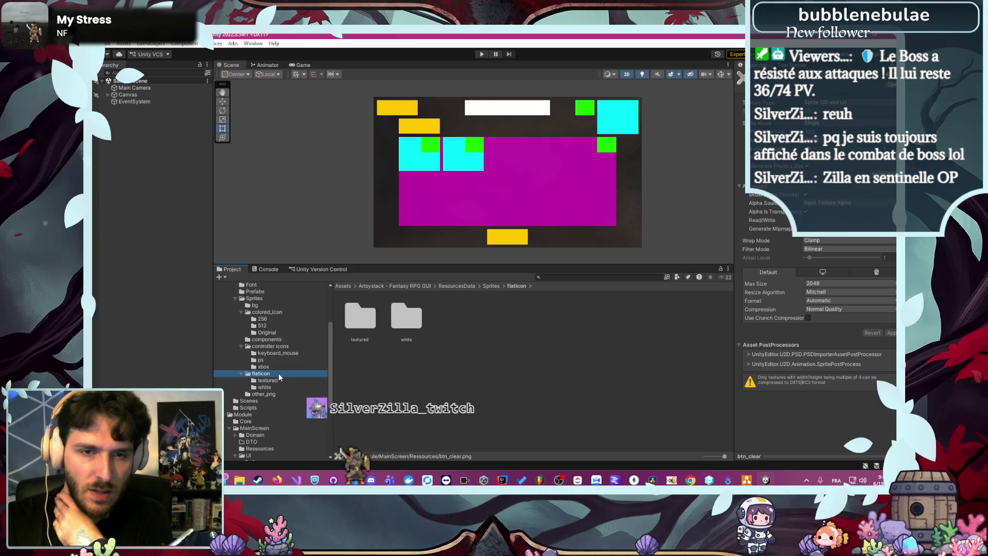
scroll(282, 369, "up", 1)
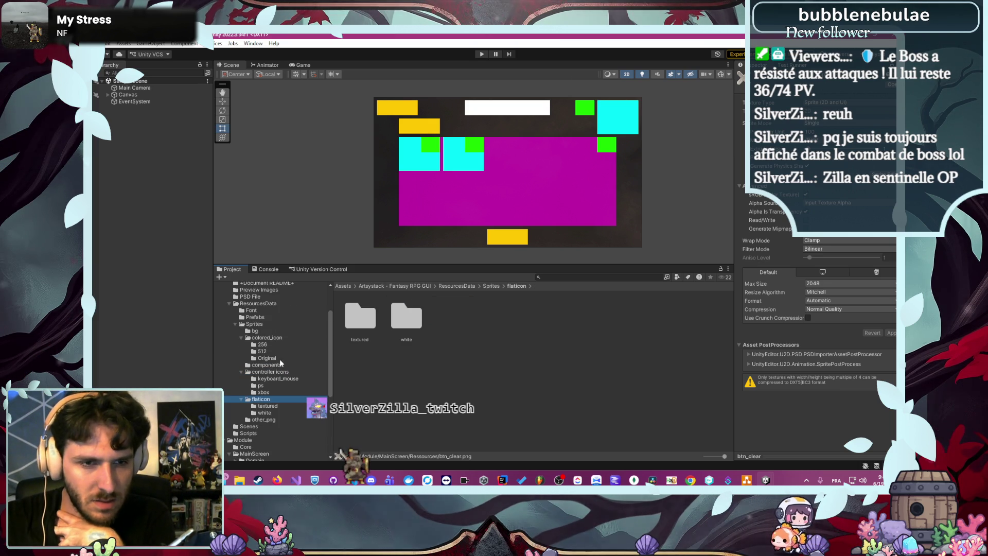
left_click(275, 337)
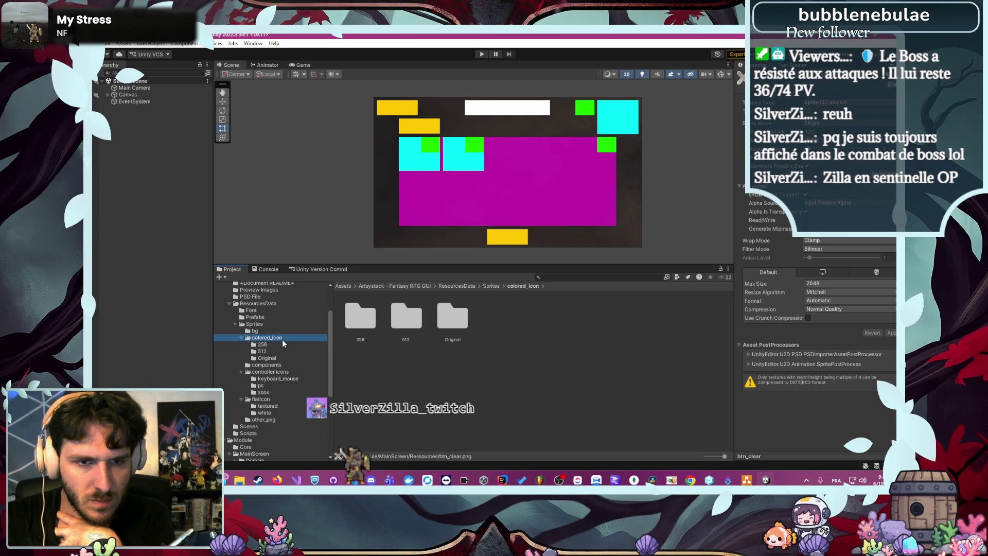
left_click(283, 344)
left_click(285, 365)
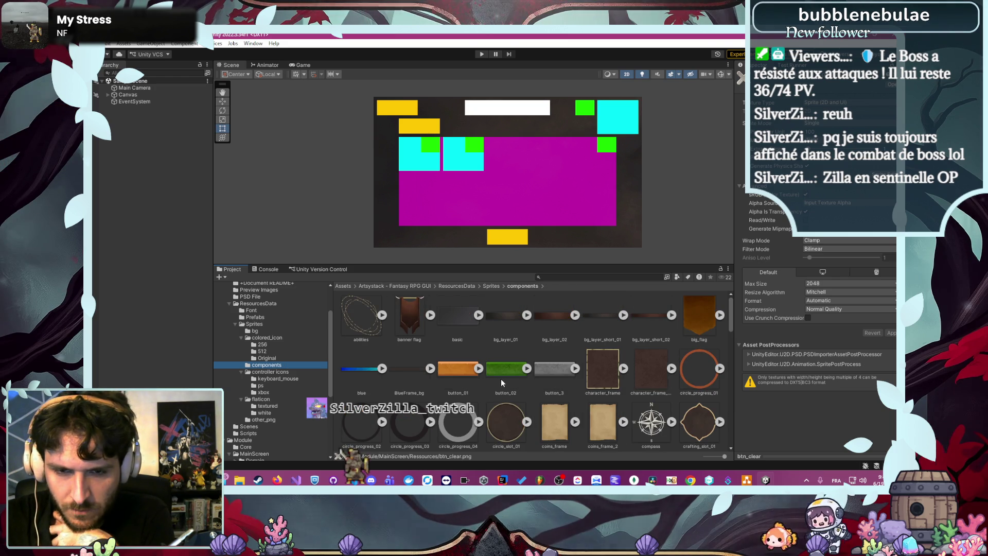
- Assign the button_3 sprite as the 1x1 block's Source Image
left_click(567, 373)
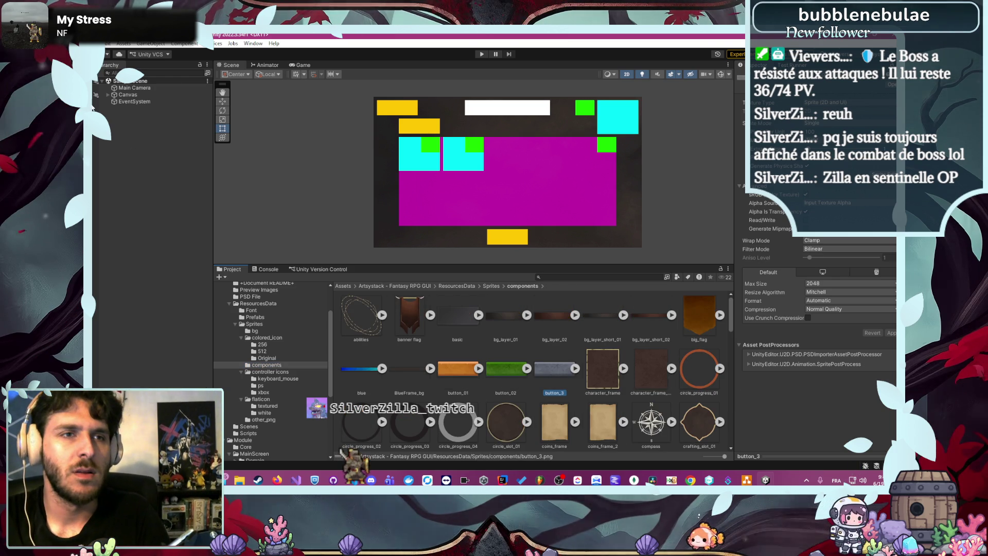
left_click(109, 95)
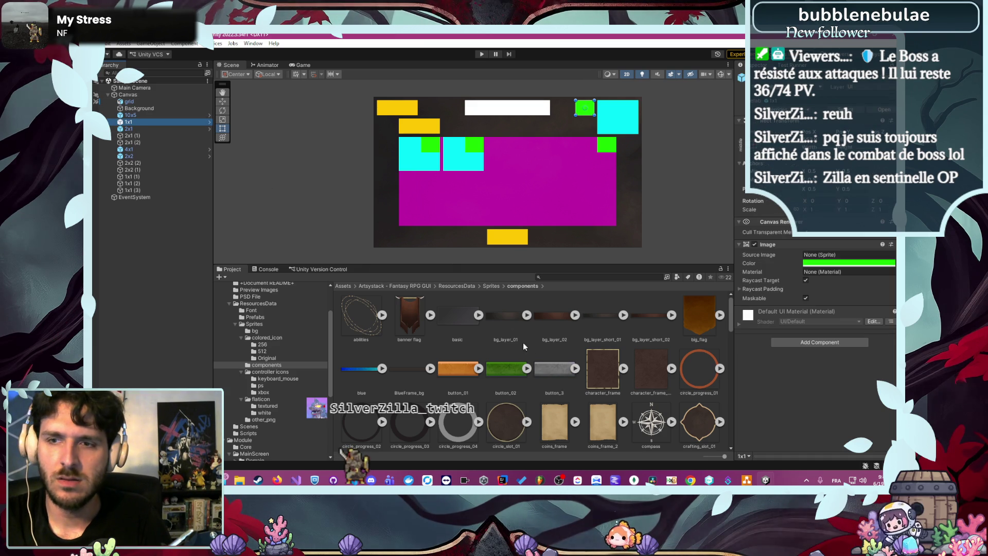
mouse_move(566, 381)
left_mouse_down()
mouse_move(823, 258)
mouse_move(850, 255)
left_mouse_up()
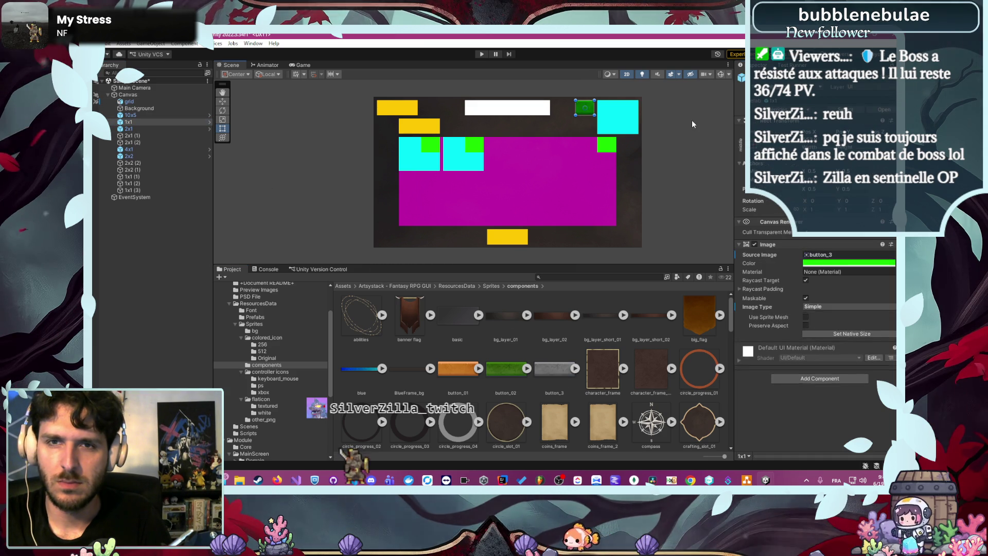
left_click(649, 165)
- Reset the 1x1 block's Image colour to white to remove the green tint
left_click(140, 115)
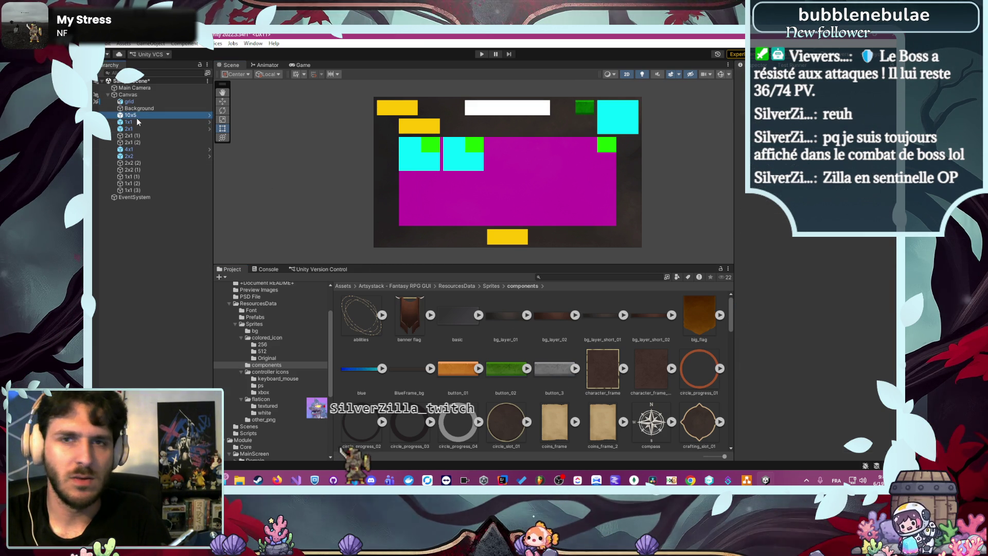
left_click(146, 116)
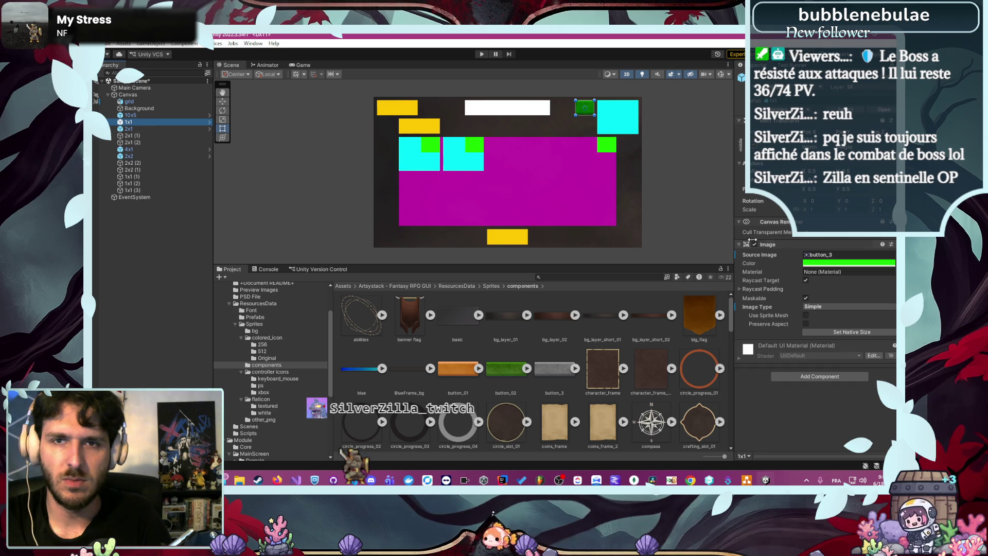
left_click(849, 263)
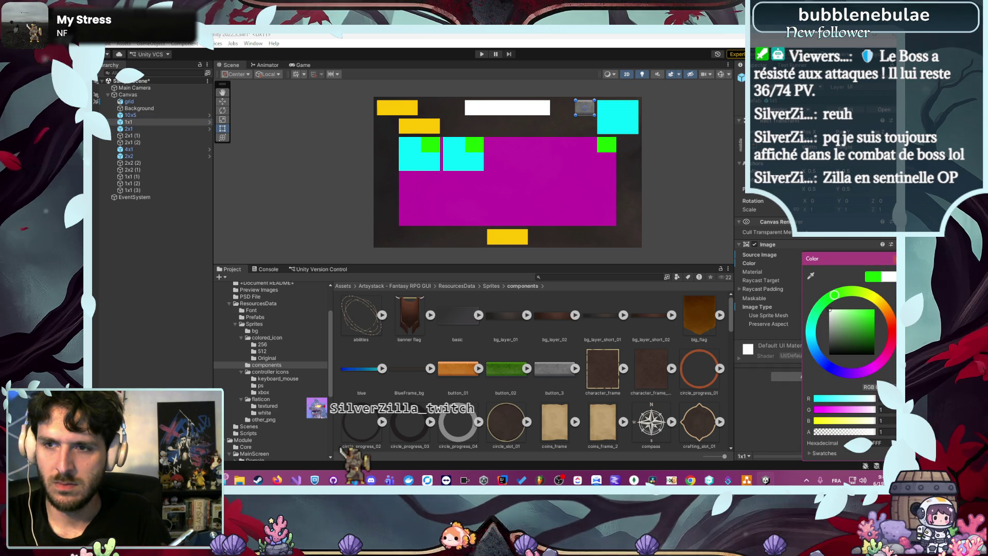
left_click(690, 150)
scroll(613, 89, "up", 2)
- Find button_3 in the components folder and view its import settings: Clamp, Bilinear, 2048 max size
scroll(613, 89, "up", 3)
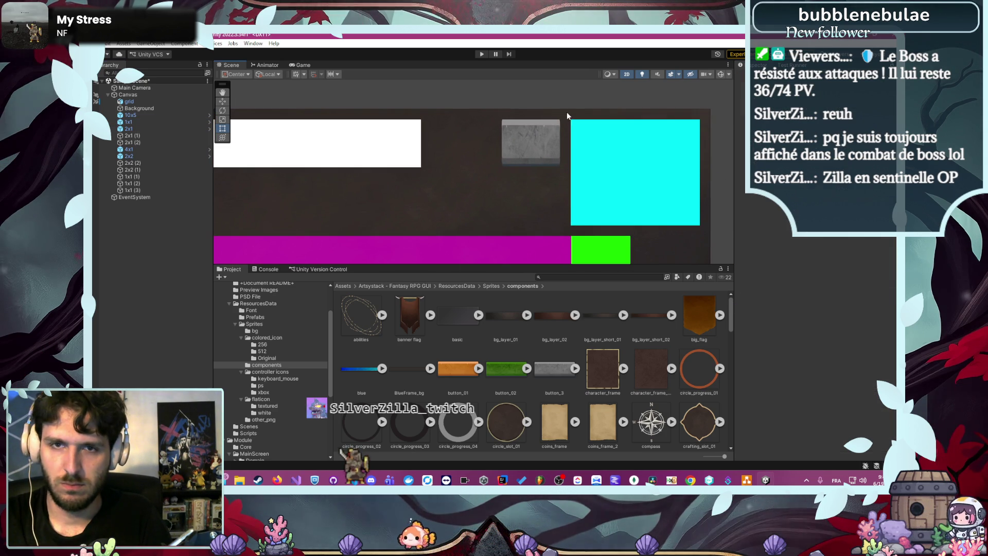
scroll(516, 364, "down", 5)
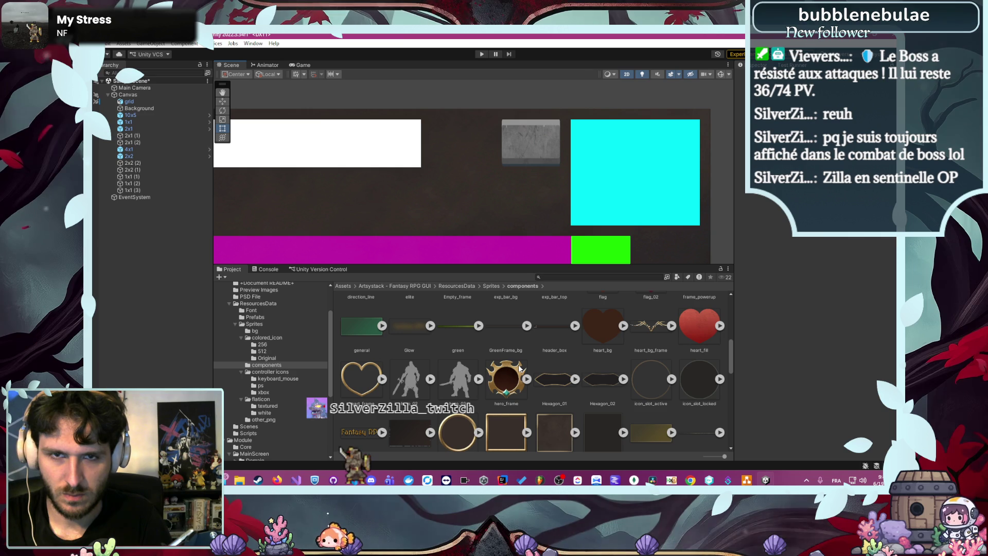
scroll(518, 364, "down", 3)
scroll(520, 364, "down", 4)
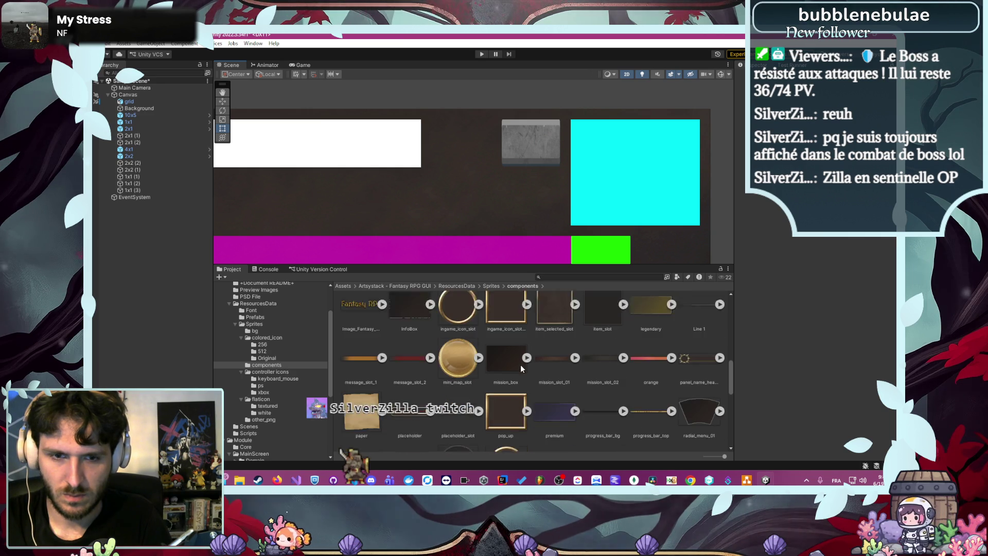
scroll(521, 364, "down", 2)
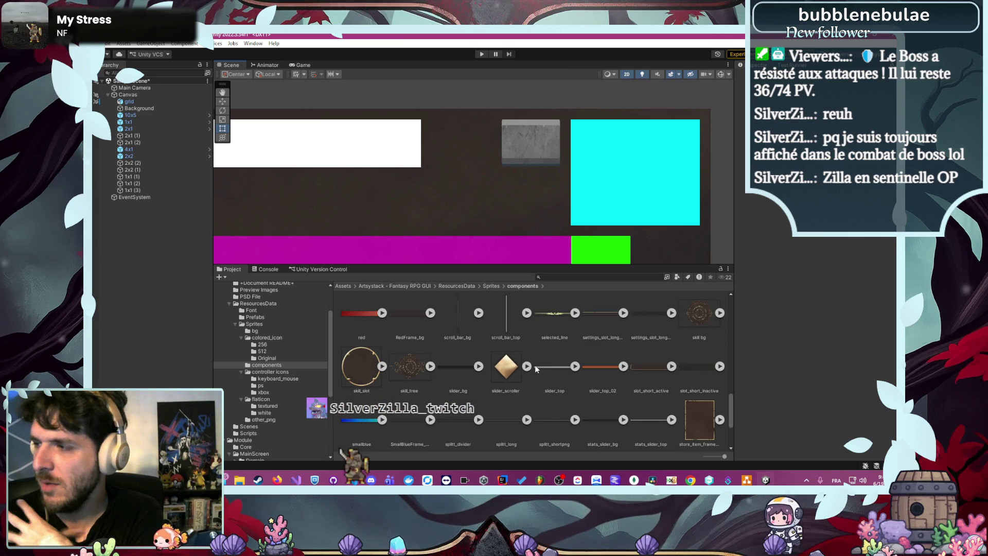
scroll(533, 369, "down", 2)
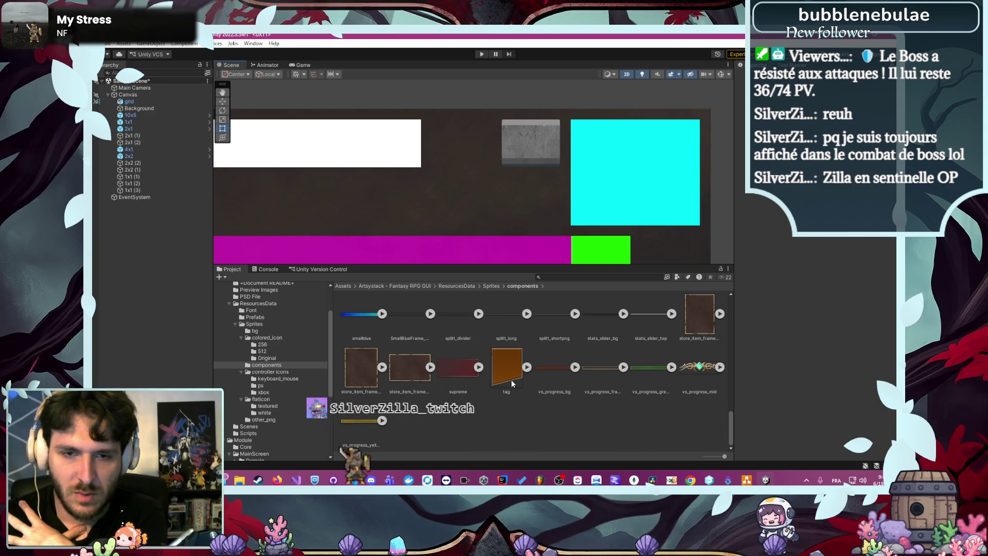
scroll(512, 383, "down", 1)
scroll(513, 383, "up", 3)
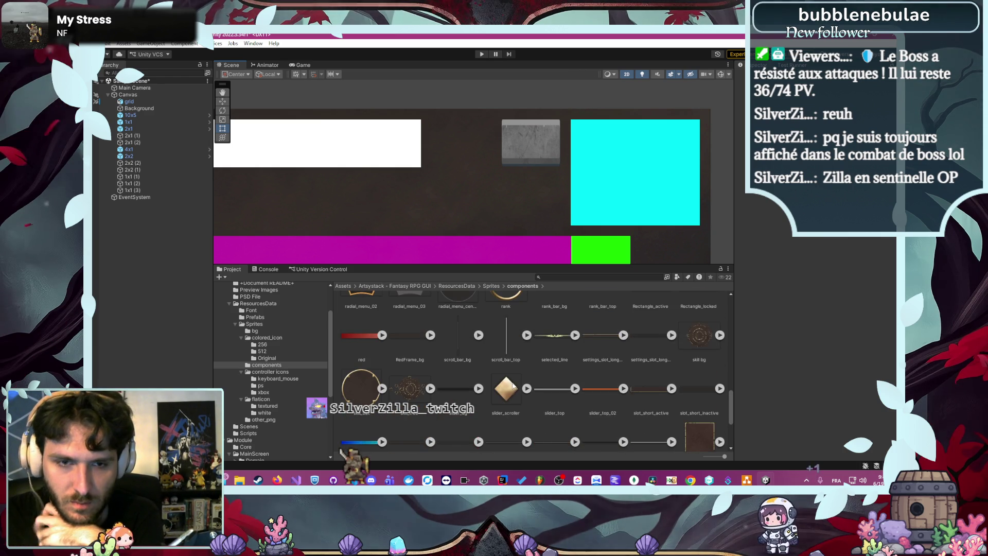
scroll(511, 410, "up", 3)
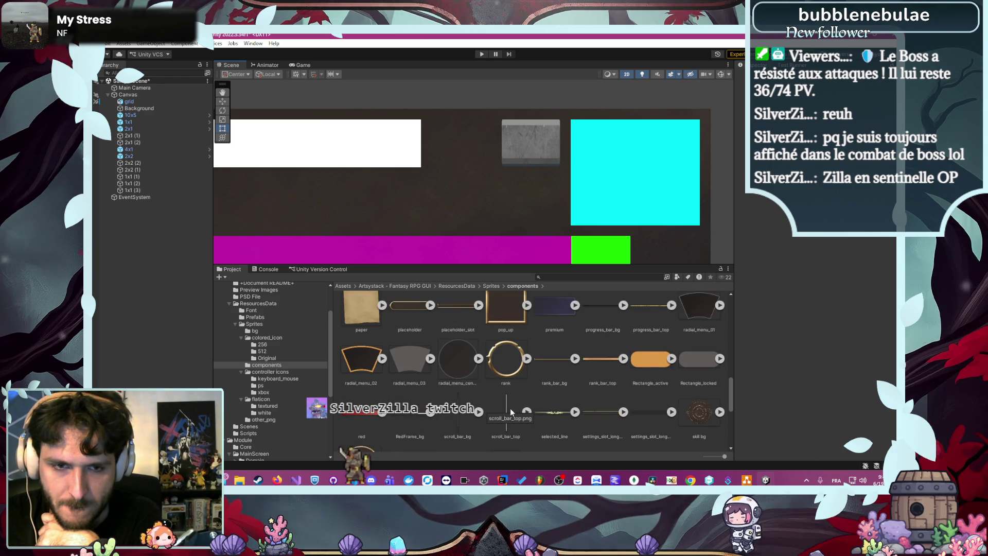
scroll(495, 418, "up", 2)
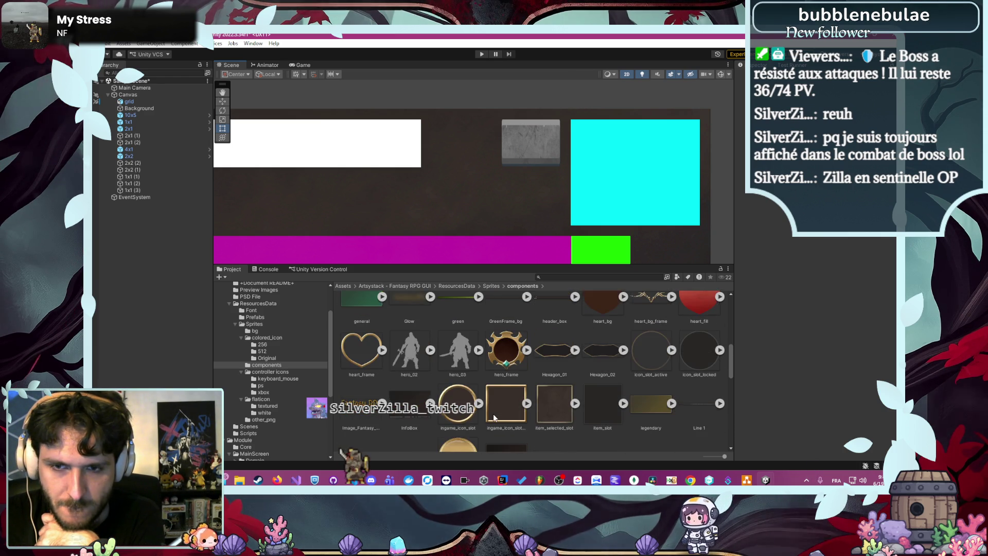
scroll(494, 418, "up", 4)
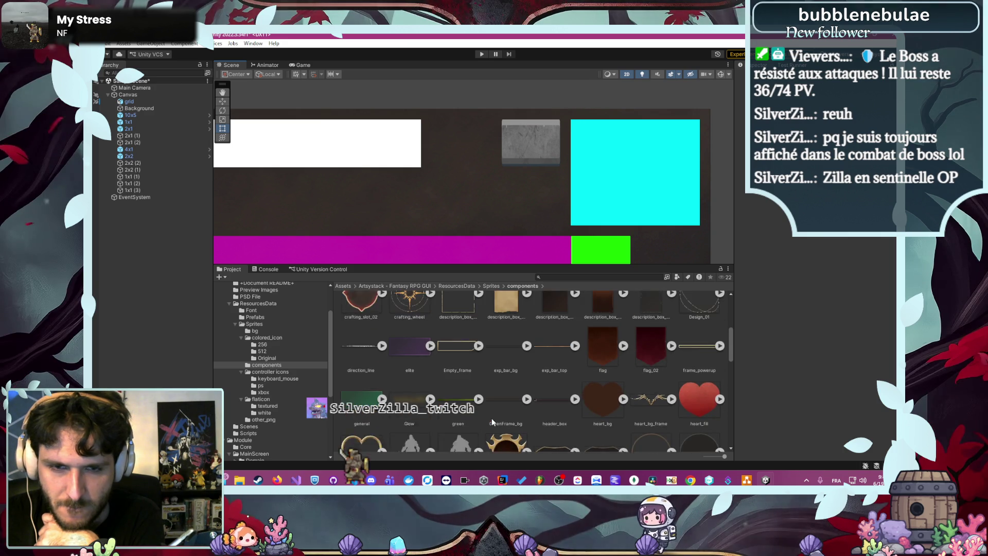
scroll(492, 418, "up", 1)
scroll(492, 418, "up", 2)
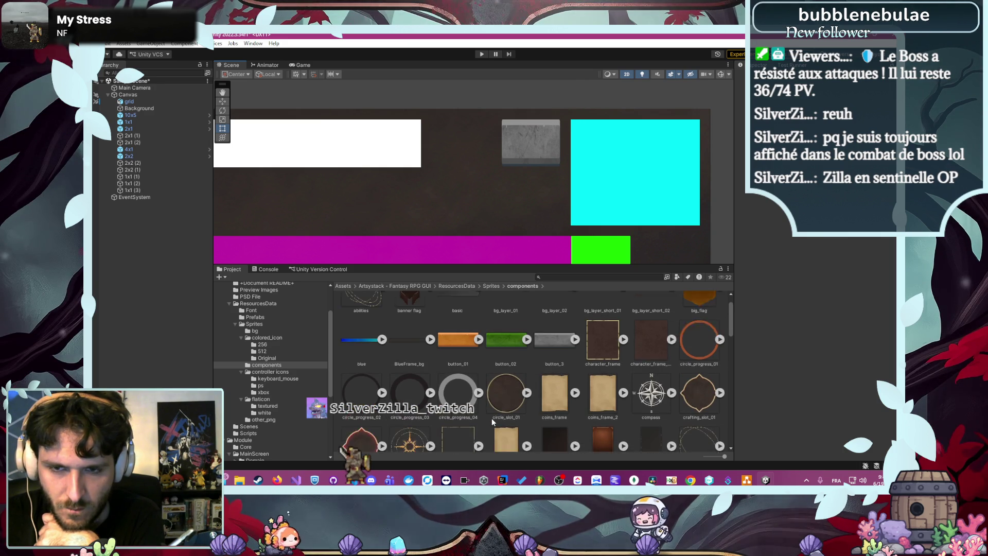
scroll(492, 418, "up", 1)
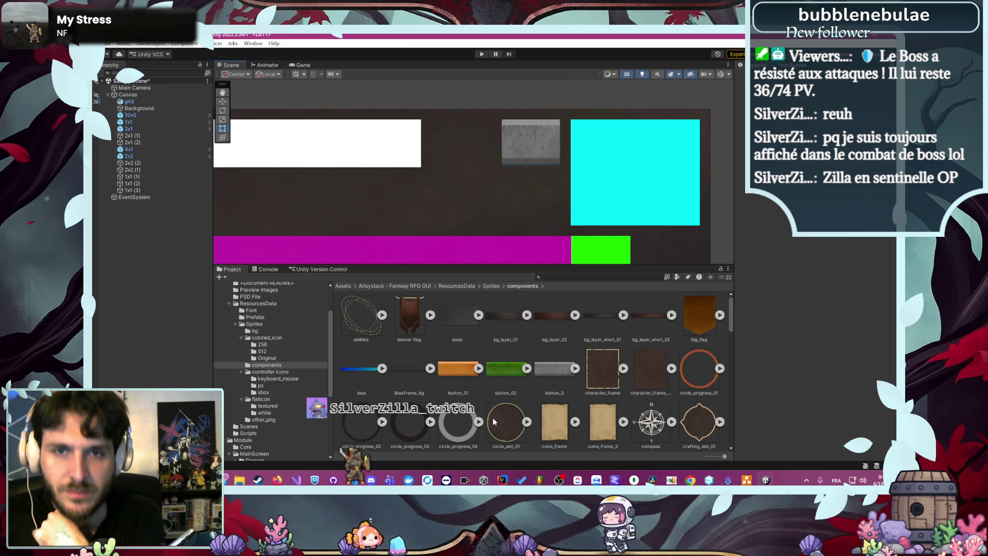
left_click(542, 380)
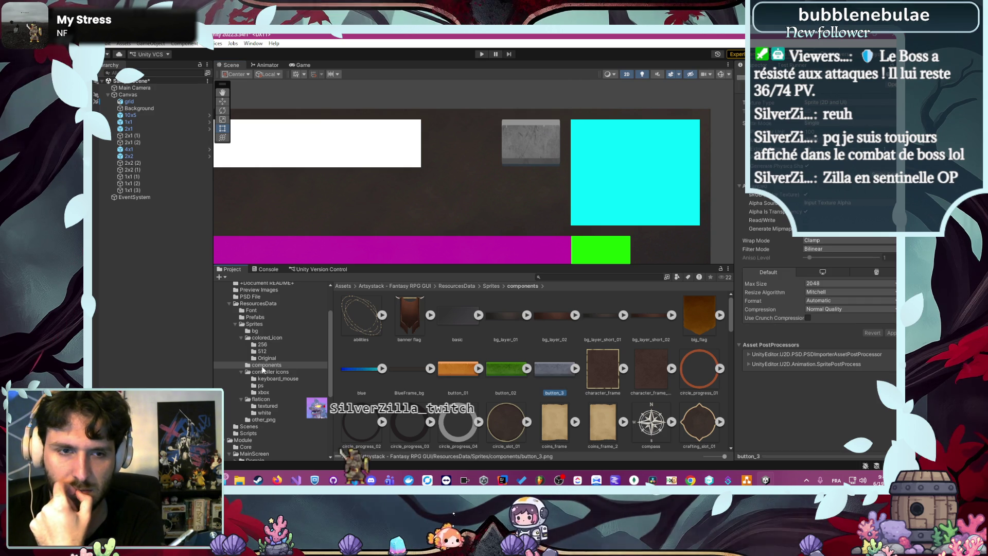
- Open the keyboard_mouse controller icons, expand the last key sprite, and select the 1x1 block
left_click(275, 378)
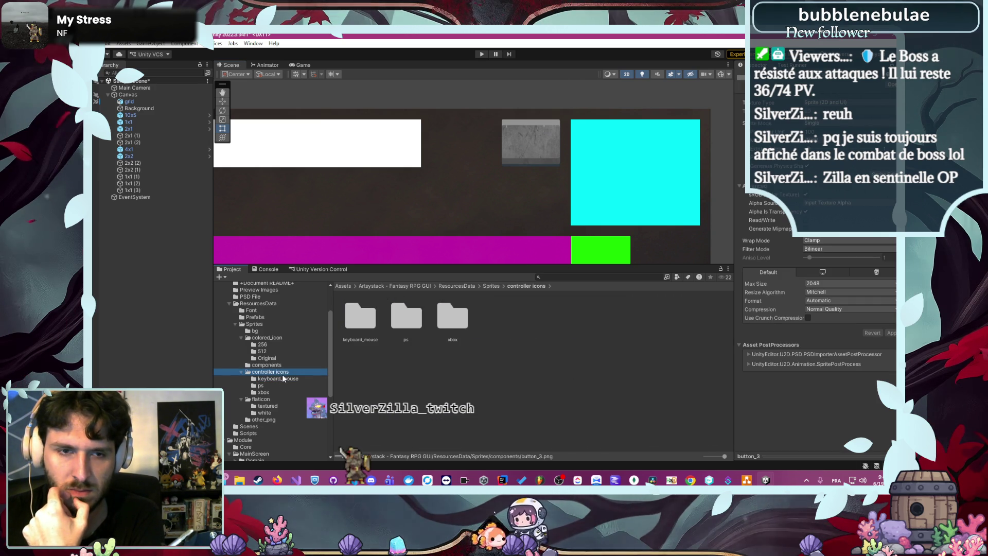
left_click(289, 379)
scroll(506, 356, "down", 3)
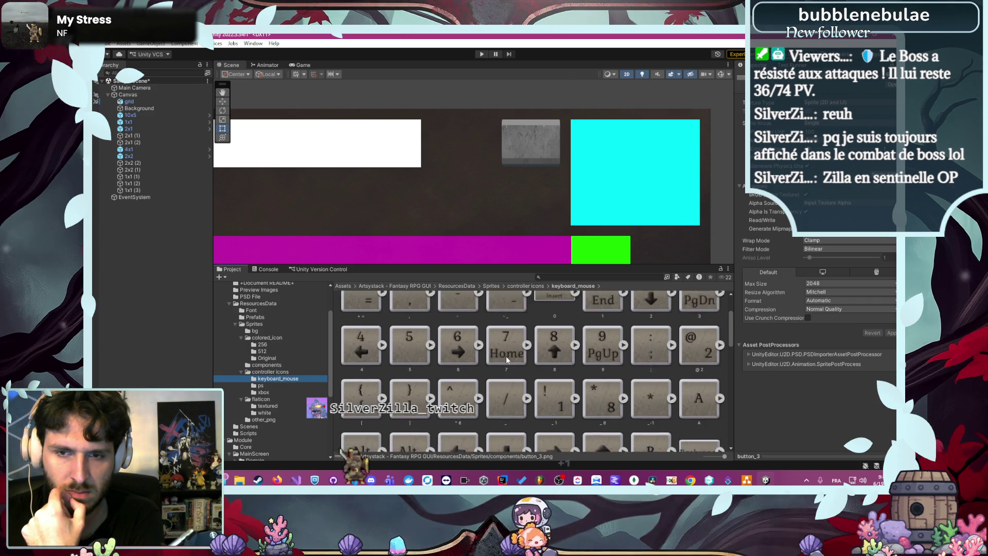
scroll(520, 356, "down", 5)
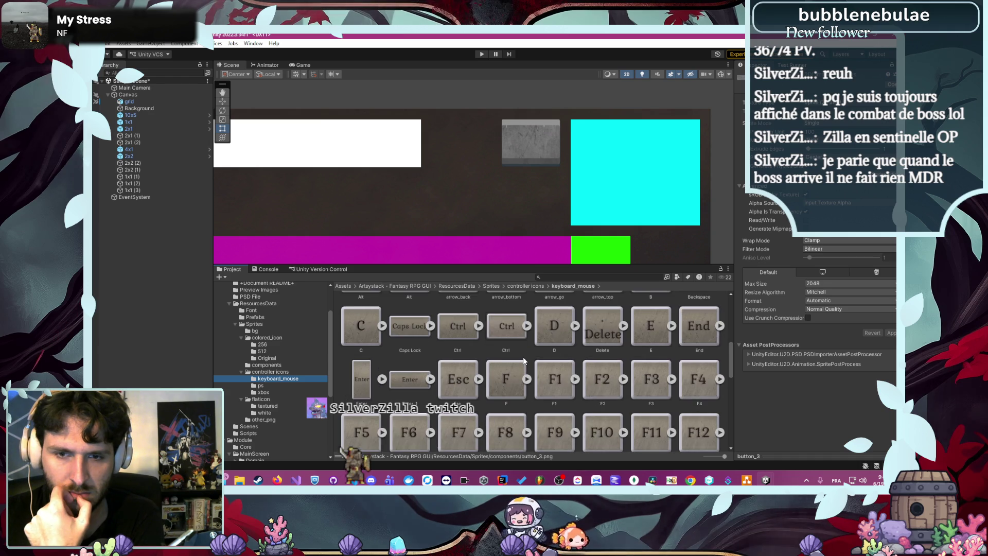
scroll(523, 357, "down", 8)
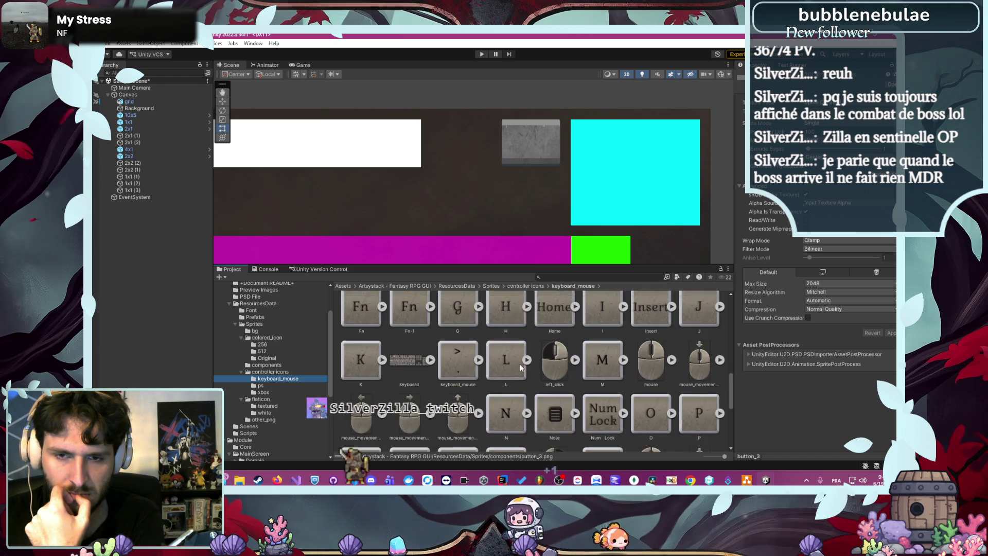
scroll(521, 367, "down", 5)
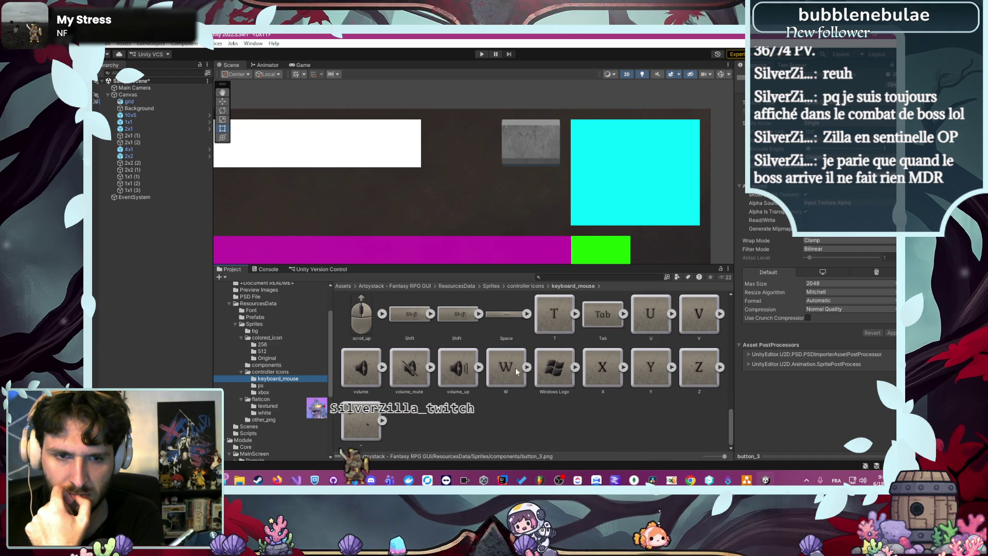
left_click(384, 420)
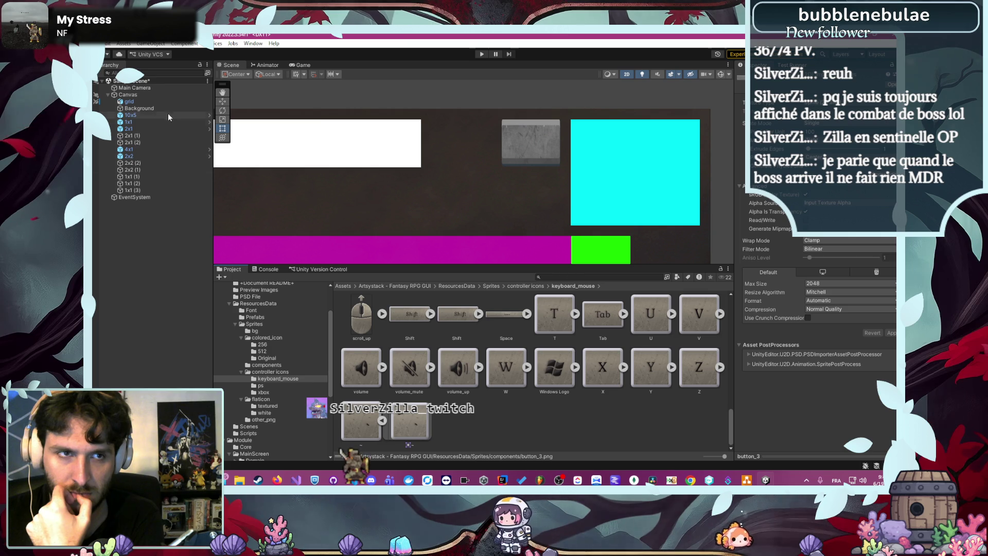
left_click(152, 124)
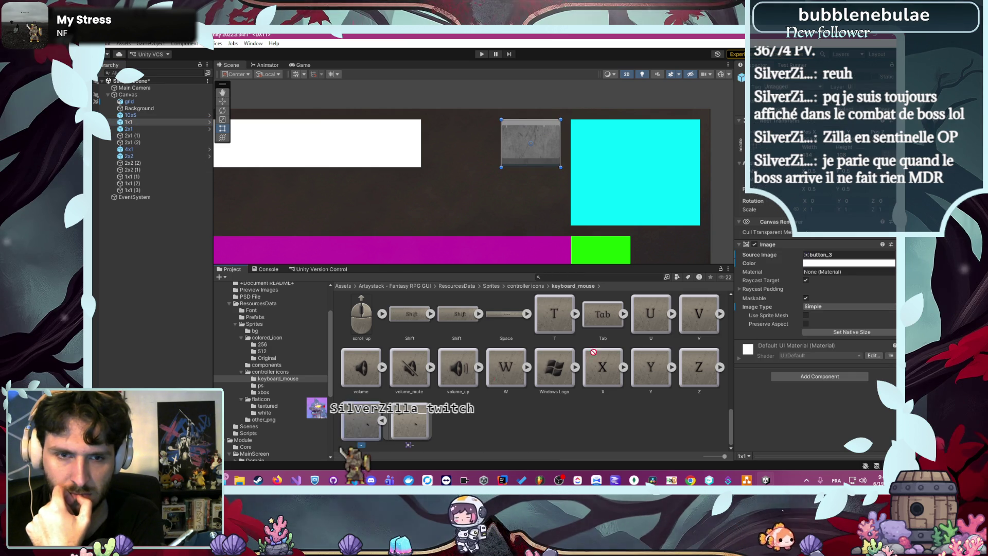
- Set the blank key sub-sprite as the 1x1 block's Source Image
left_click_drag(361, 423, 835, 255)
left_click(721, 198)
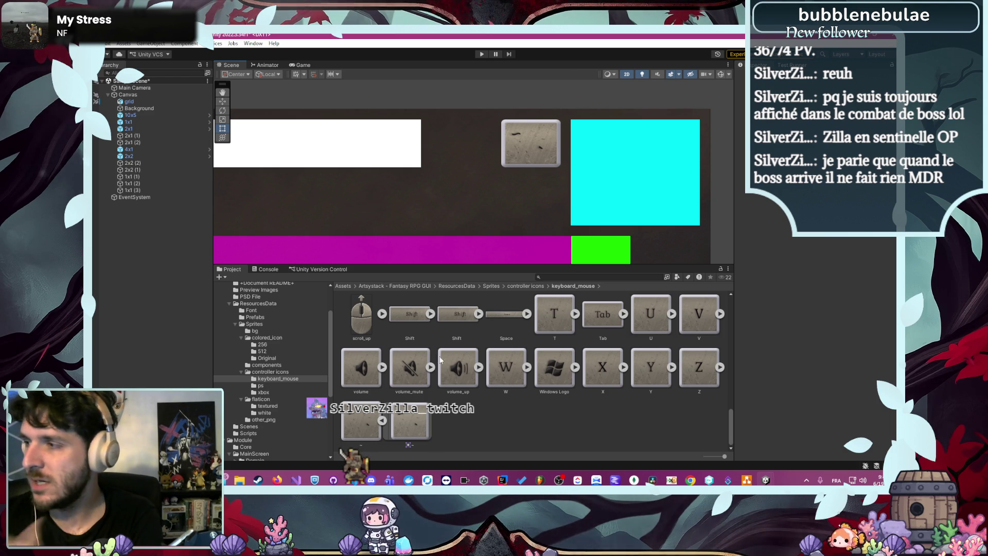
scroll(550, 367, "up", 10)
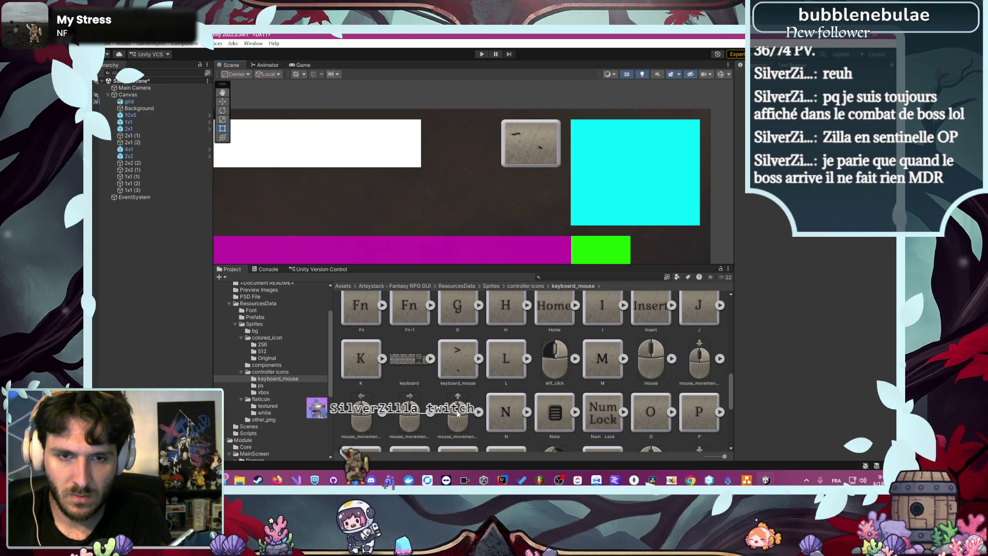
scroll(452, 417, "up", 4)
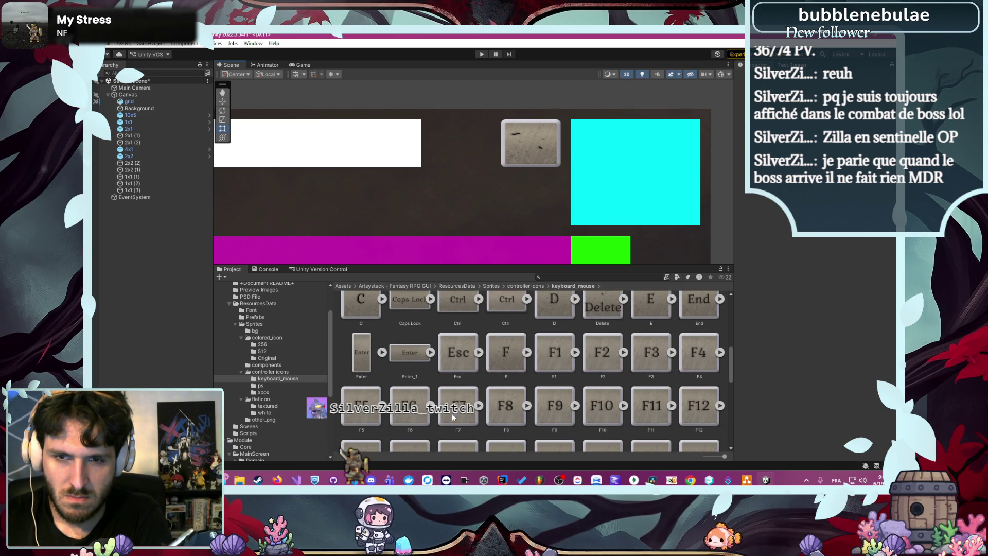
scroll(450, 415, "up", 8)
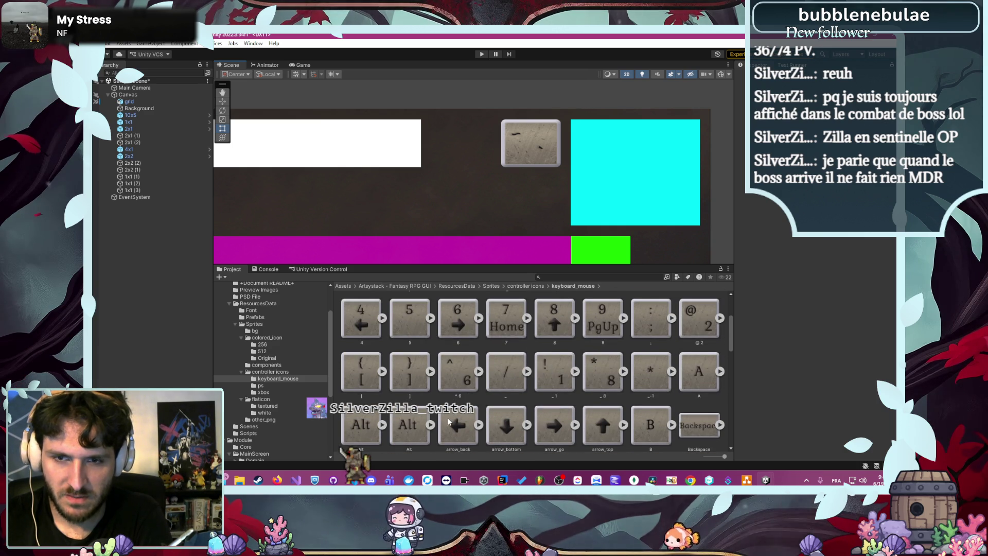
scroll(447, 418, "up", 1)
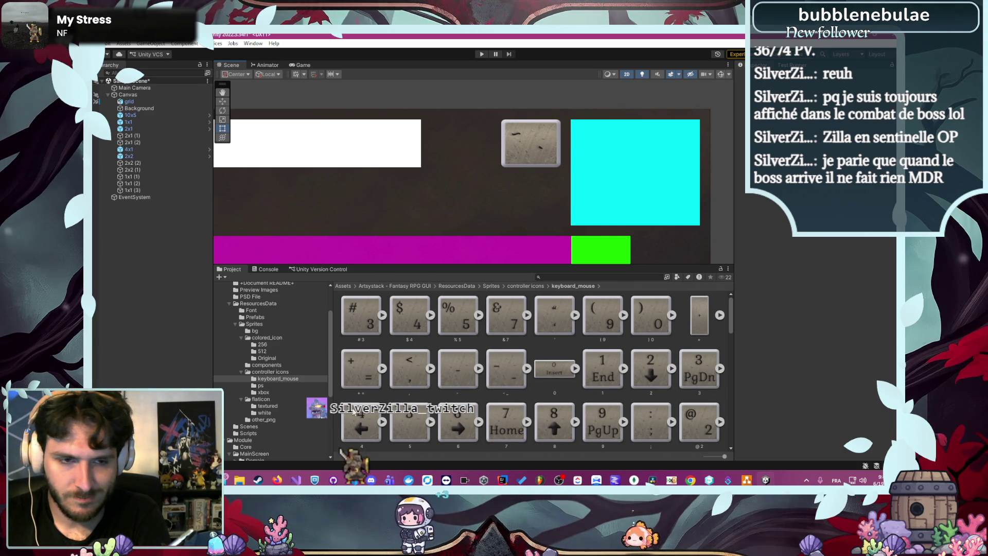
- Browse the PS and Xbox controller icon folders
left_click(261, 386)
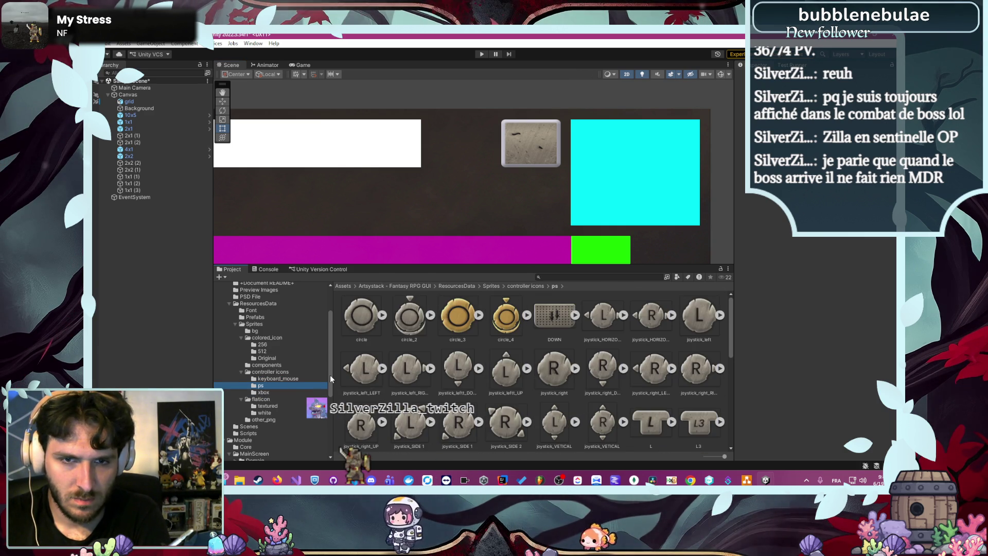
scroll(381, 375, "down", 5)
left_click(264, 392)
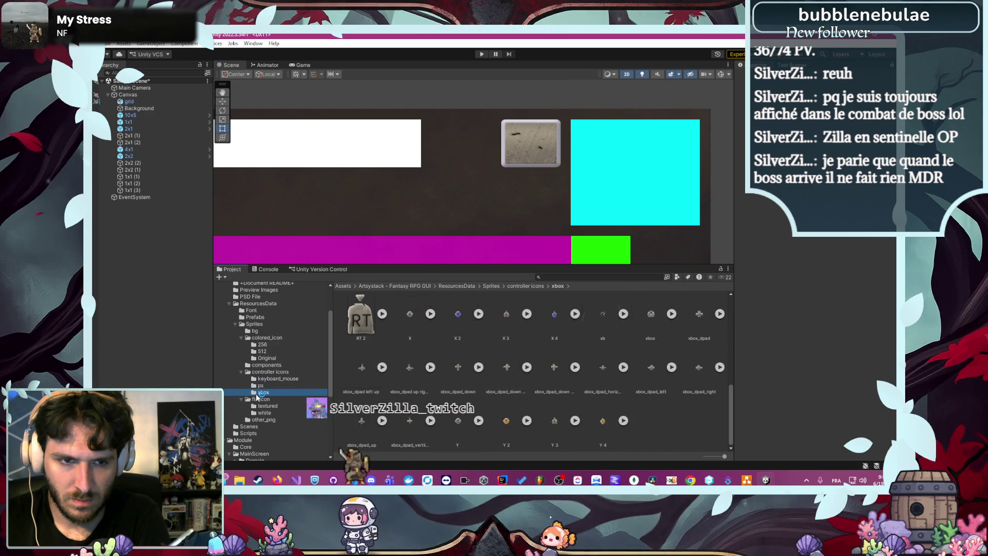
scroll(406, 376, "up", 5)
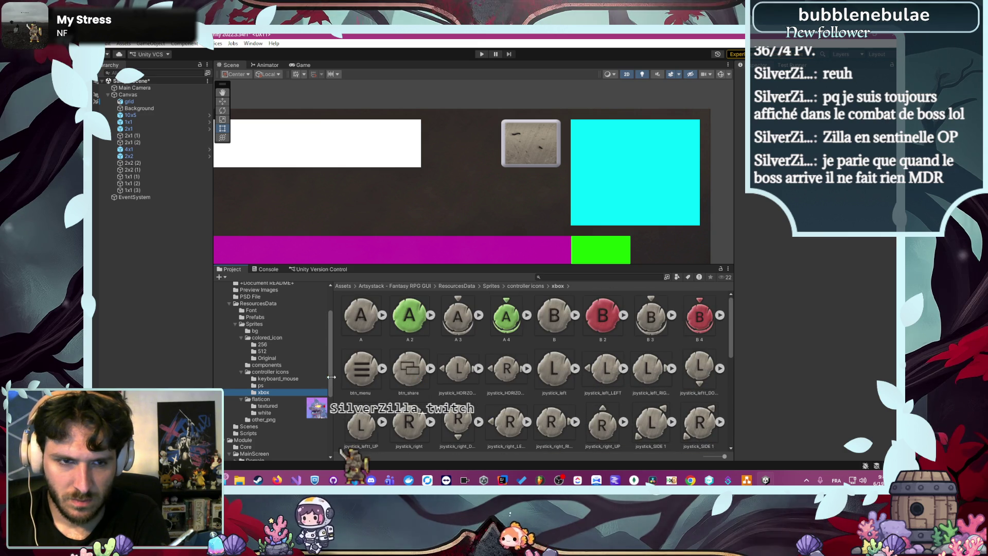
- Set the dark bg_2 sprite from the bg folder as the 1x1 block's Source Image
key("Up")
key("Up")
key("Up")
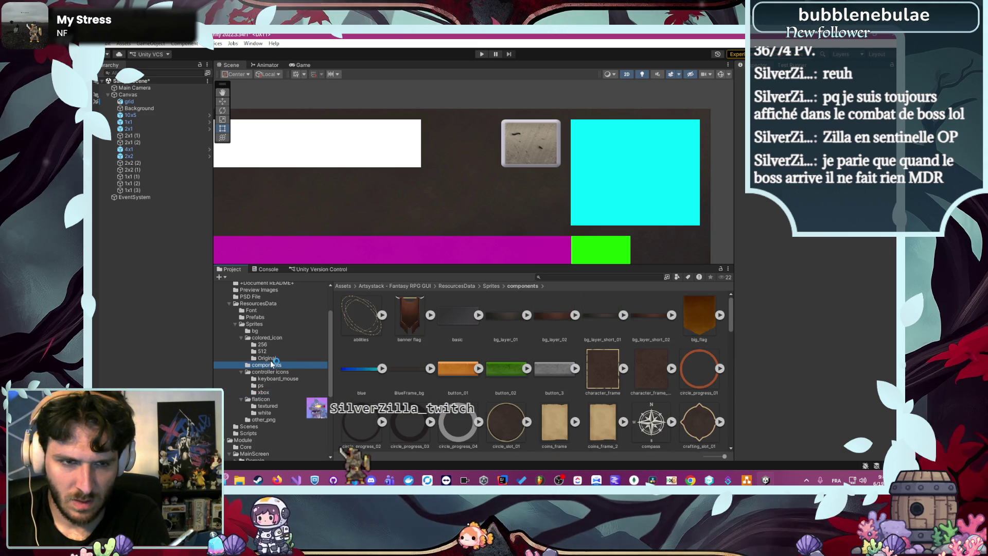
key("Up")
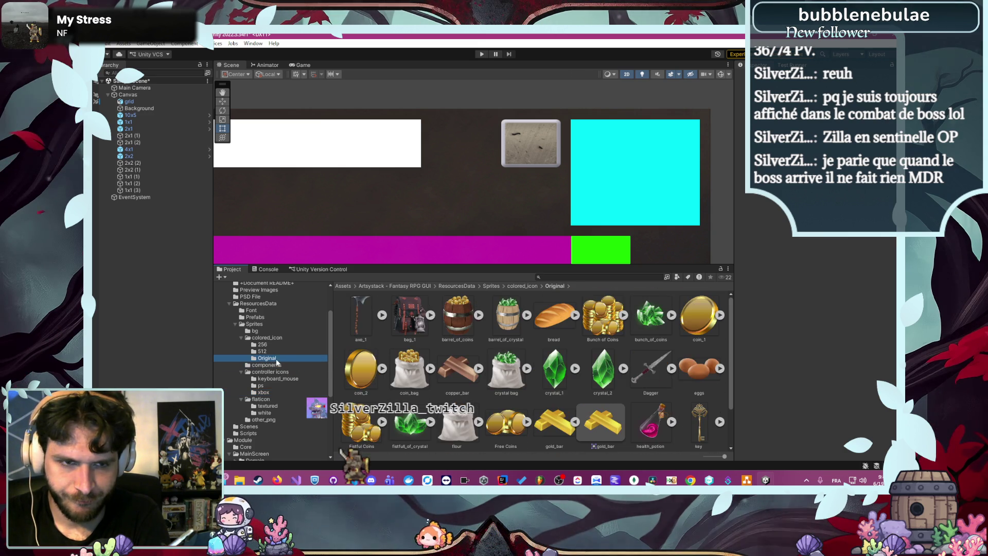
left_click(277, 331)
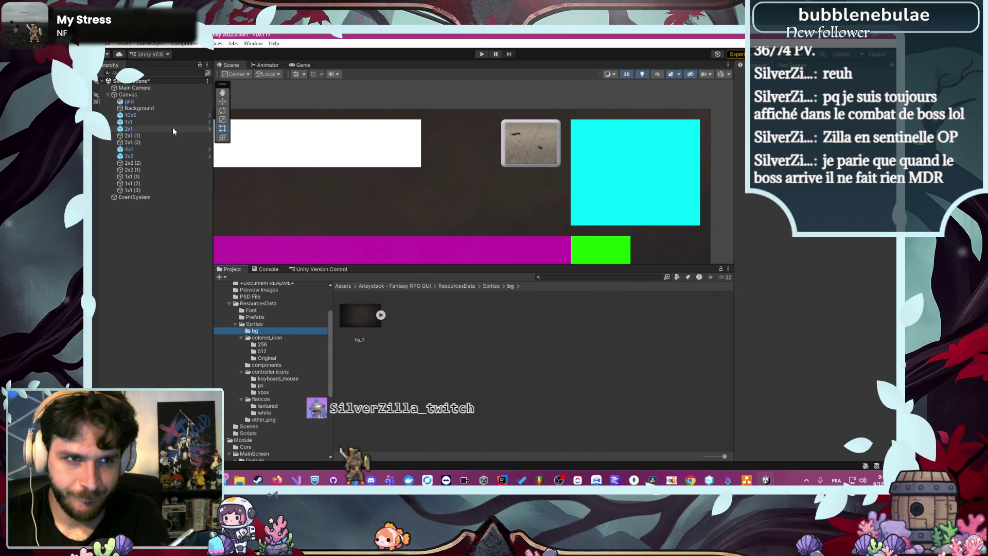
left_click(156, 122)
left_click_drag(360, 315, 377, 308)
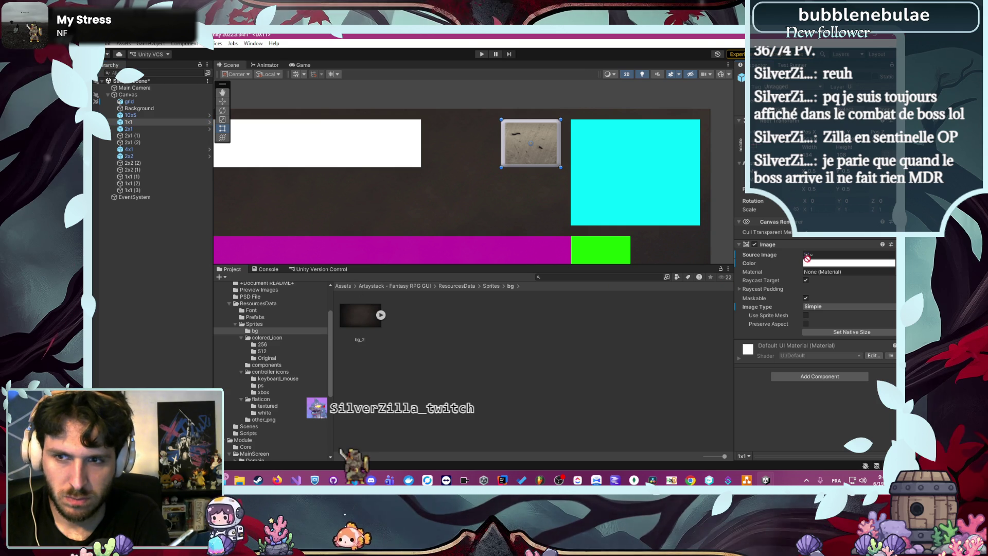
left_click_drag(819, 260, 819, 255)
left_click(715, 179)
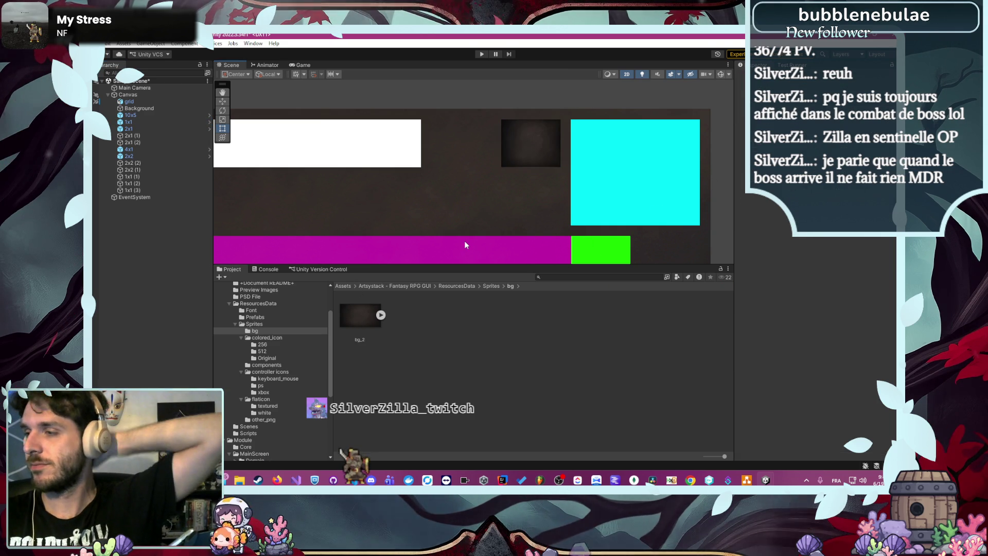
- Browse the components folder's heart_frame, hero, Hexagon and item slot sprites
scroll(280, 384, "down", 2)
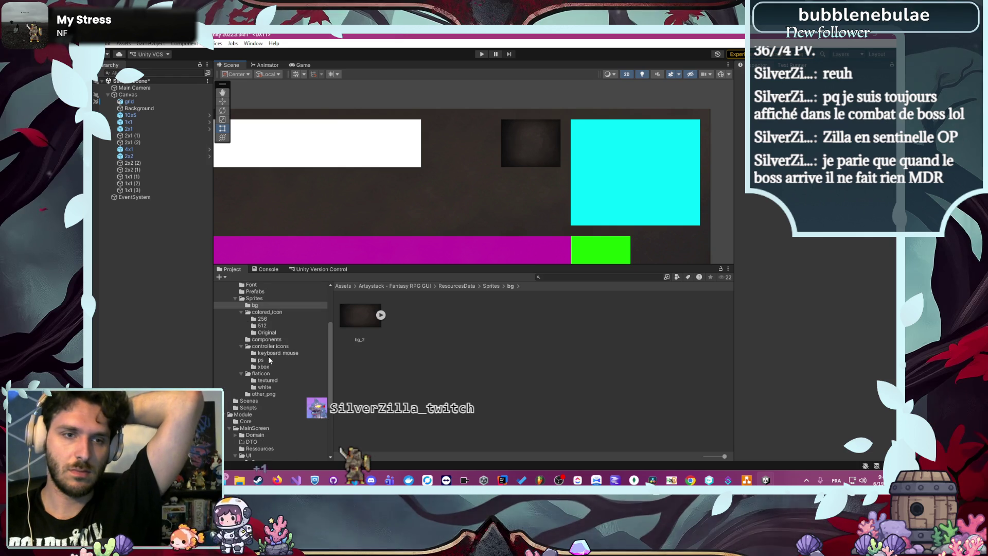
left_click(268, 340)
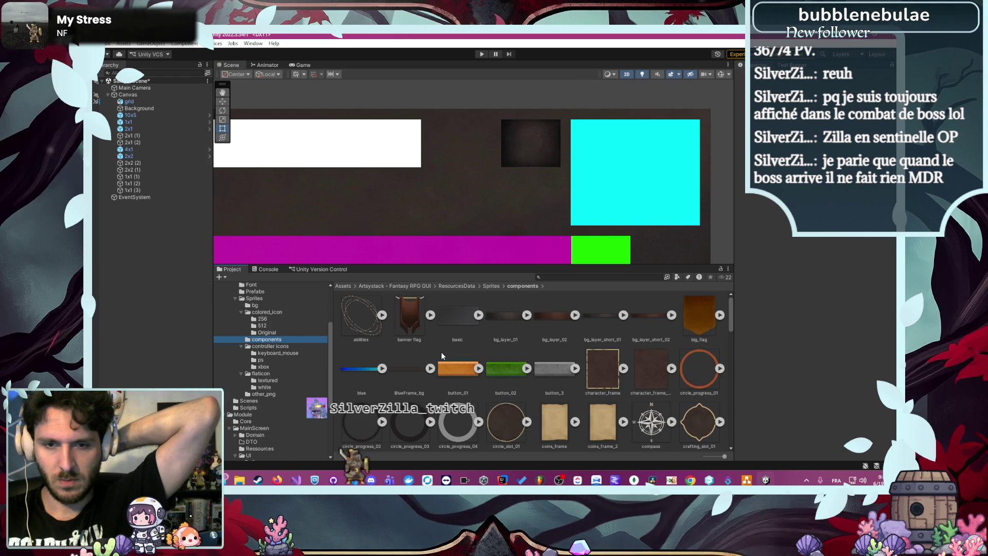
scroll(443, 355, "down", 2)
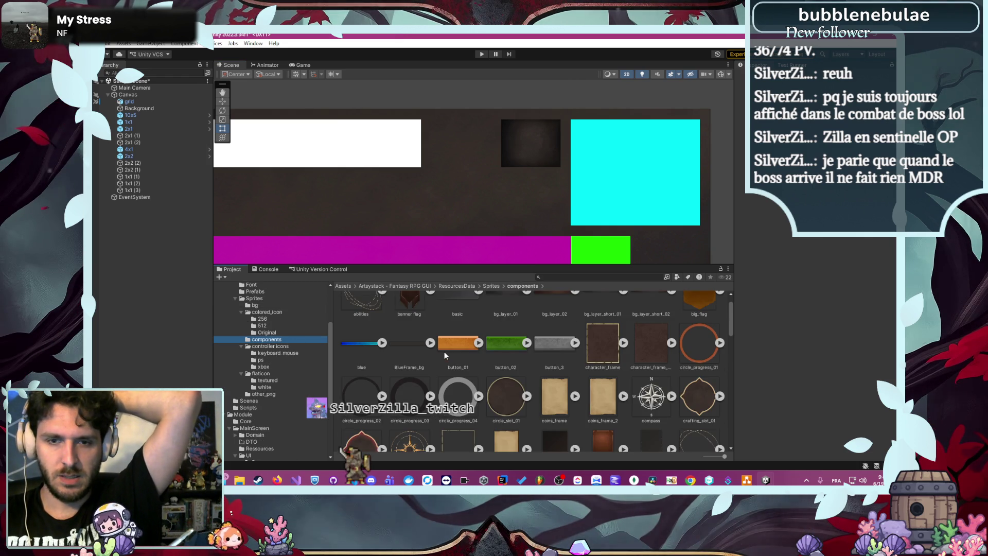
scroll(451, 356, "down", 5)
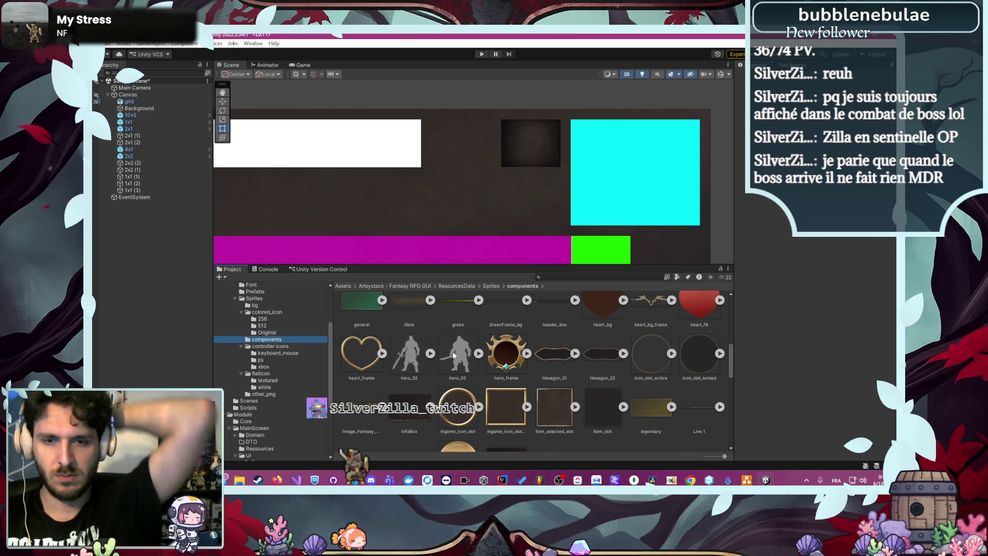
- Set item_slot as the 1x1 block's Source Image
left_click(167, 121)
left_click_drag(595, 406, 849, 255)
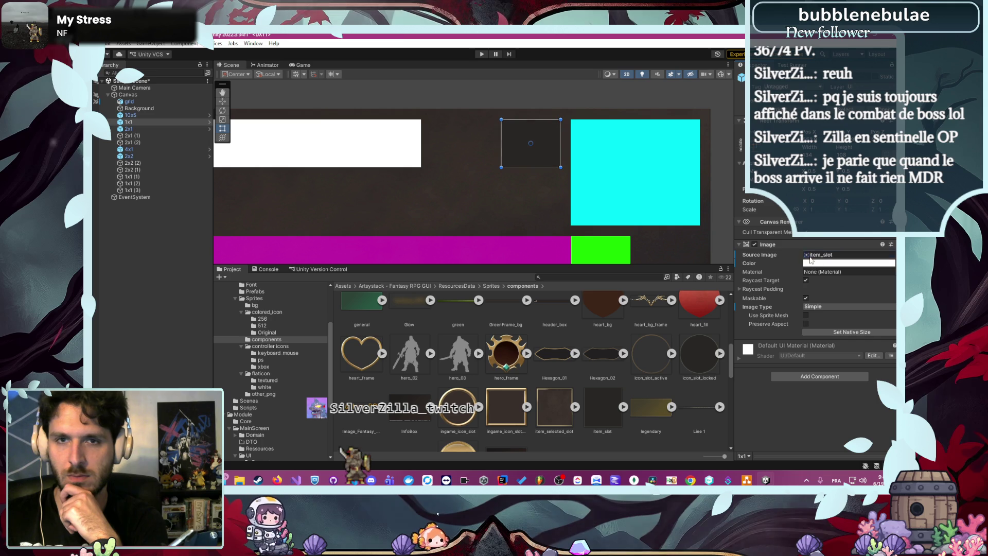
left_click(726, 184)
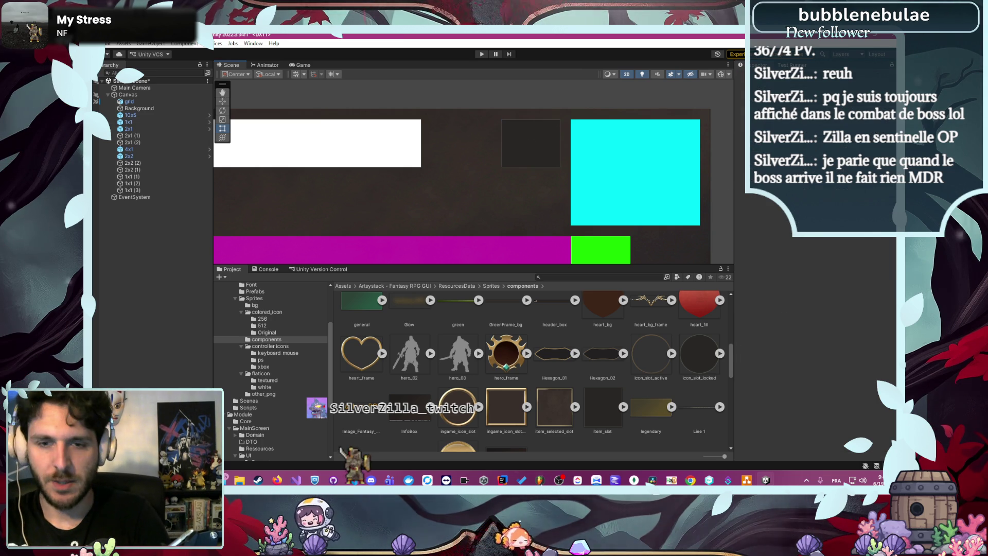
- Add a copy of item_slot to the MainScreen Ressources folder
left_click(610, 427)
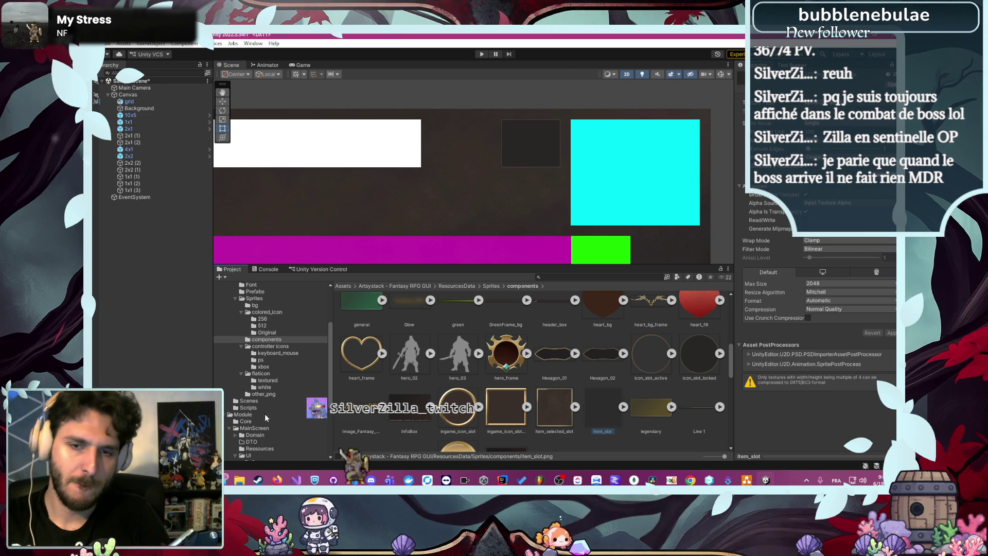
scroll(255, 361, "down", 5)
left_click(271, 346)
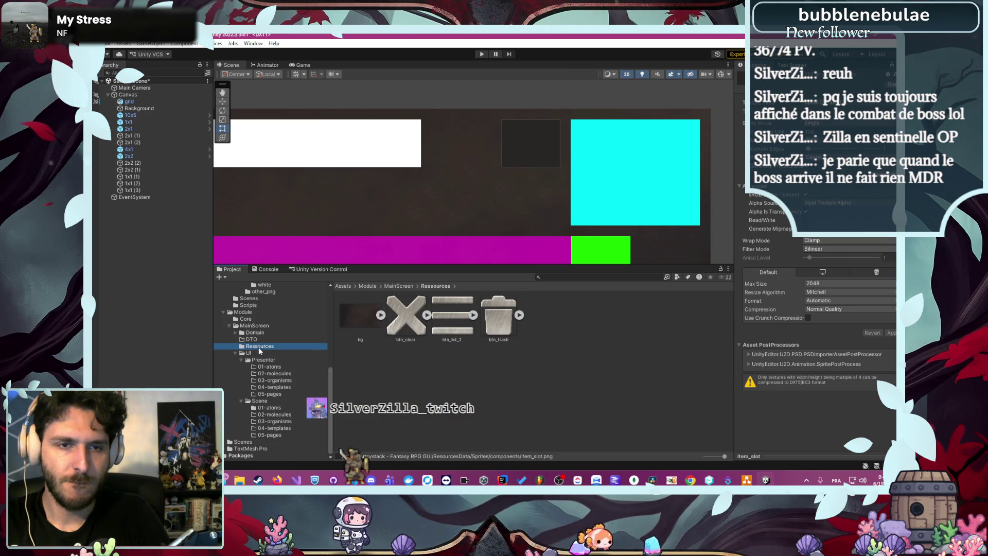
left_click(597, 413)
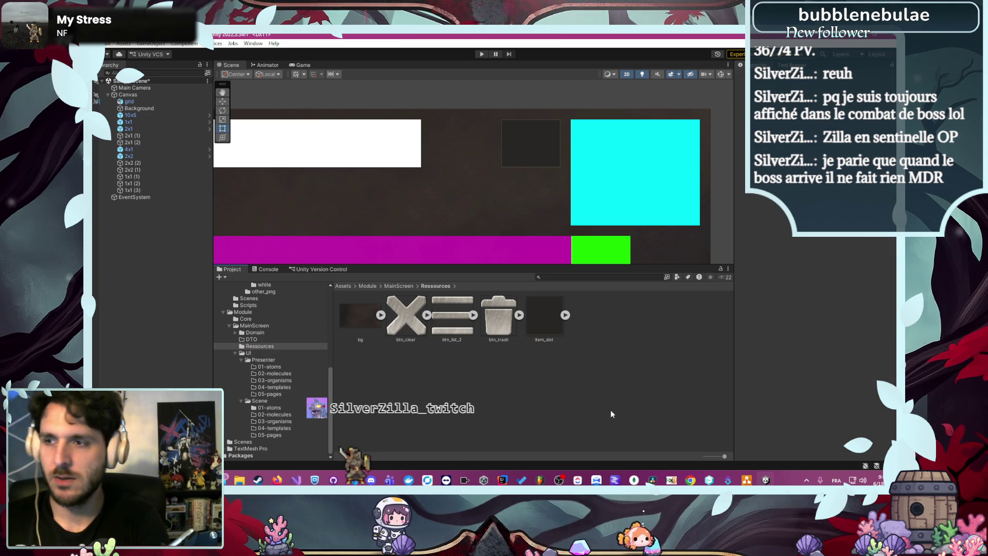
- Pan the Scene view to frame the blocks and check the draw.io layout diagram
scroll(516, 225, "down", 2)
left_click_drag(516, 225, 645, 156)
scroll(582, 180, "down", 2)
left_click_drag(583, 180, 548, 190)
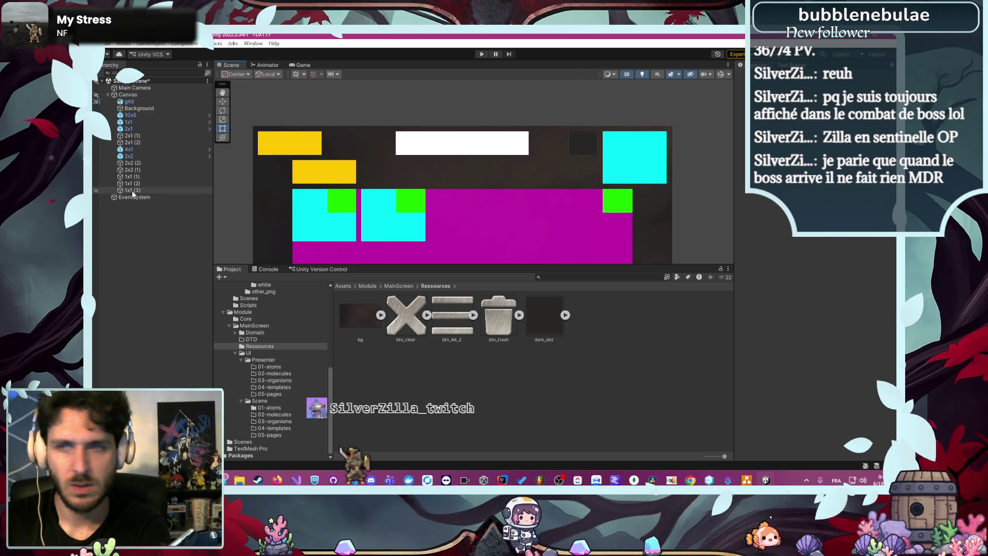
key("alt+Tab")
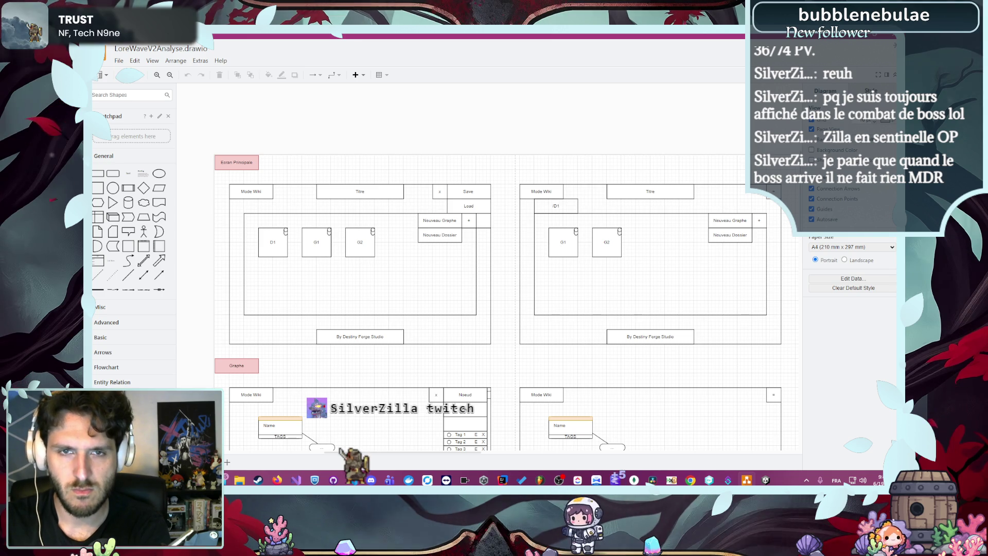
key("alt+Tab")
- Browse the textured flaticon sprites and select the btn_plus icon
scroll(291, 386, "up", 5)
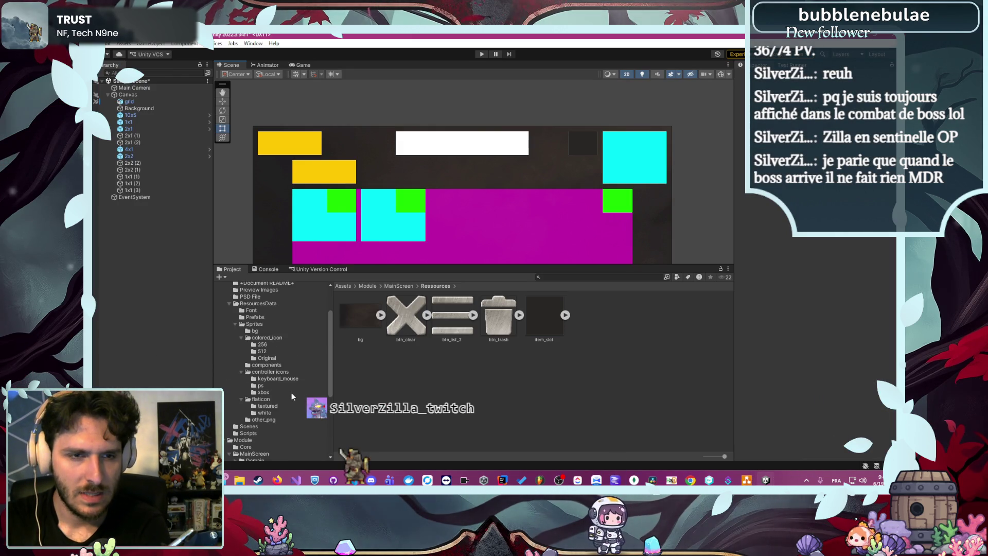
left_click(267, 365)
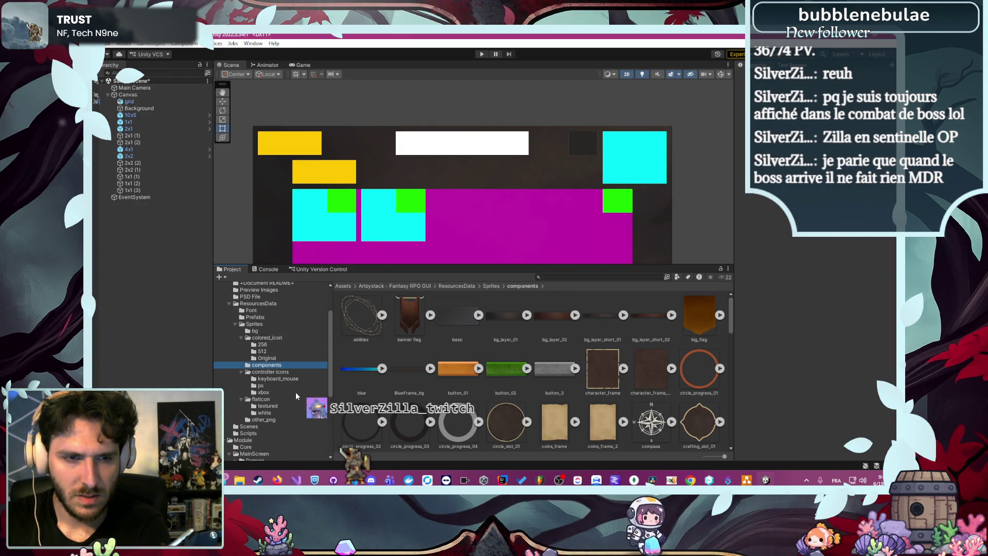
left_click(278, 406)
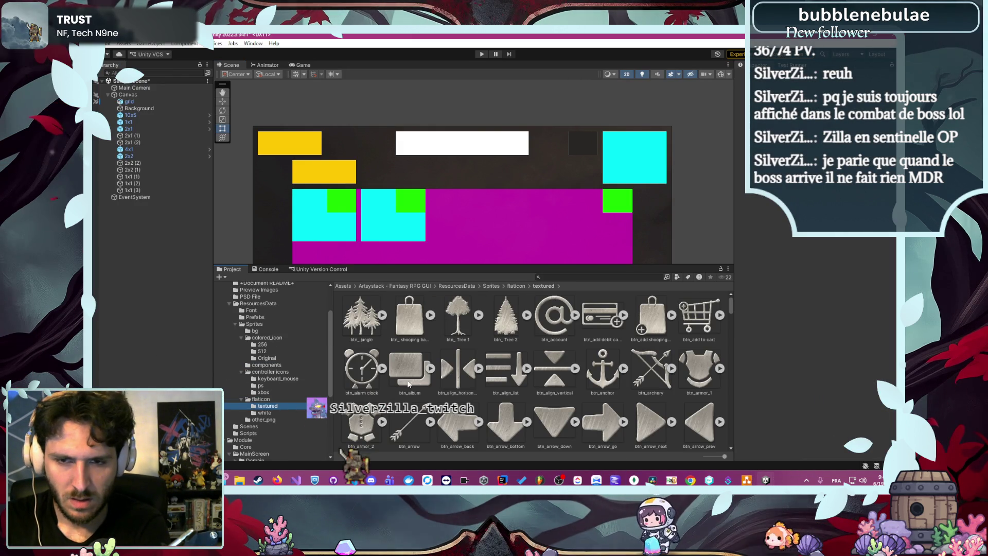
scroll(408, 384, "down", 10)
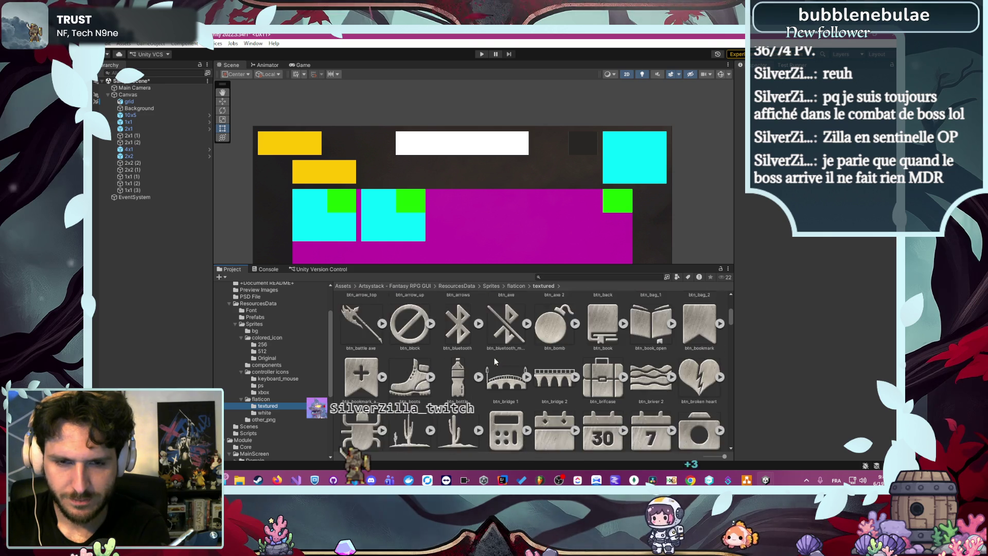
scroll(495, 362, "down", 5)
scroll(494, 363, "down", 4)
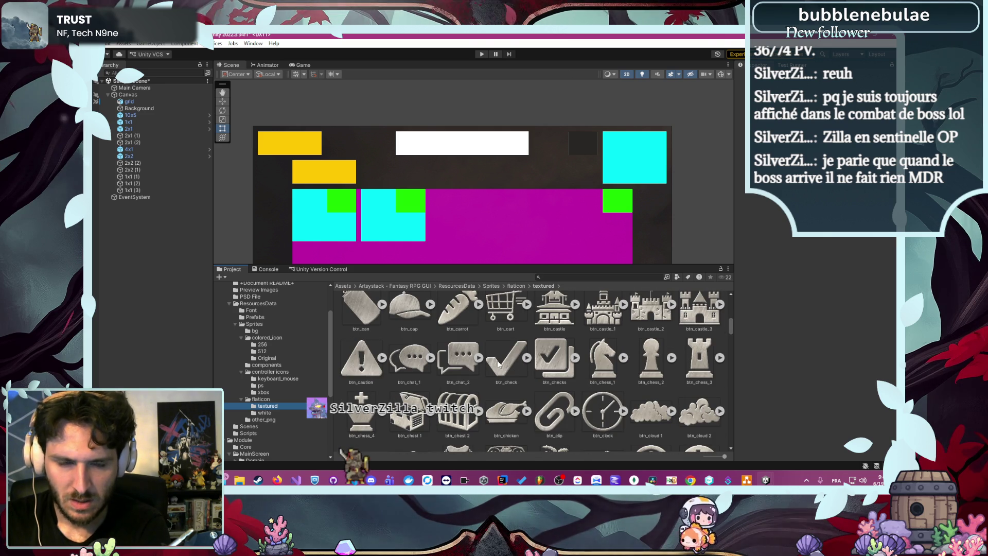
scroll(511, 361, "down", 8)
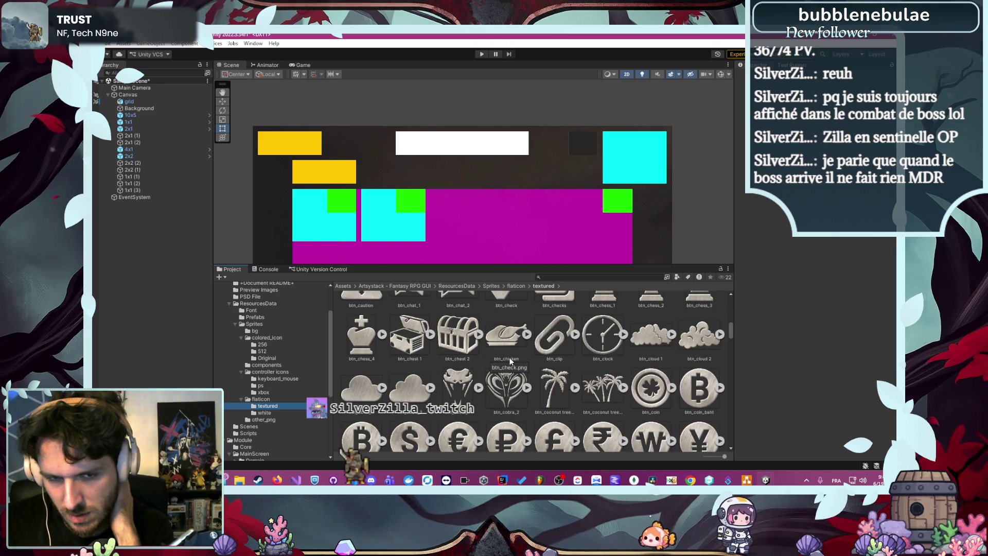
scroll(512, 351, "down", 6)
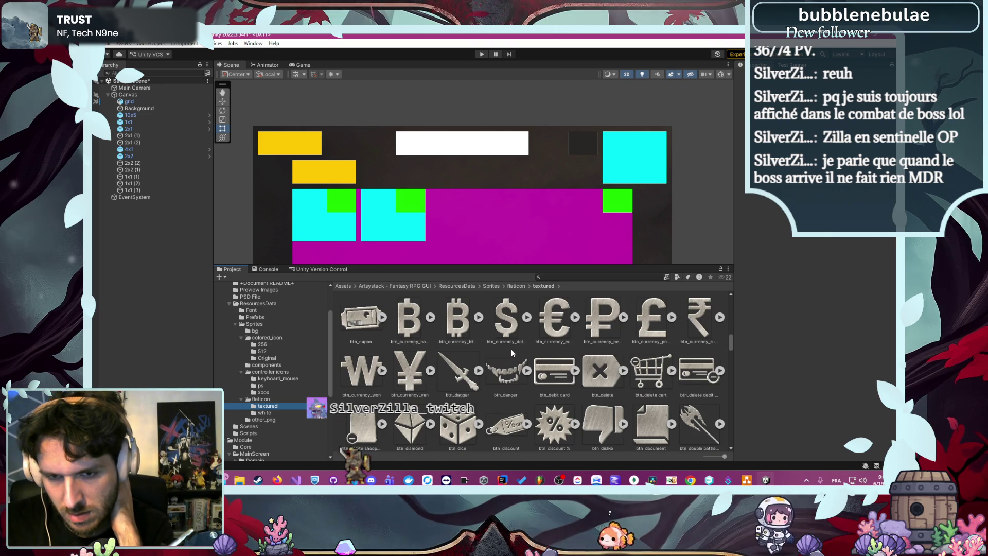
scroll(513, 351, "down", 3)
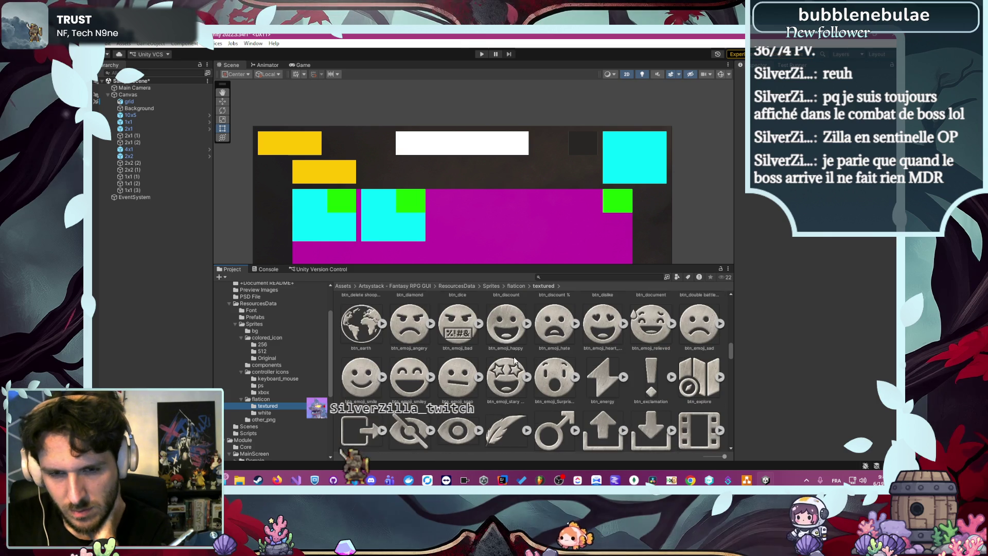
scroll(514, 360, "down", 4)
scroll(515, 365, "down", 4)
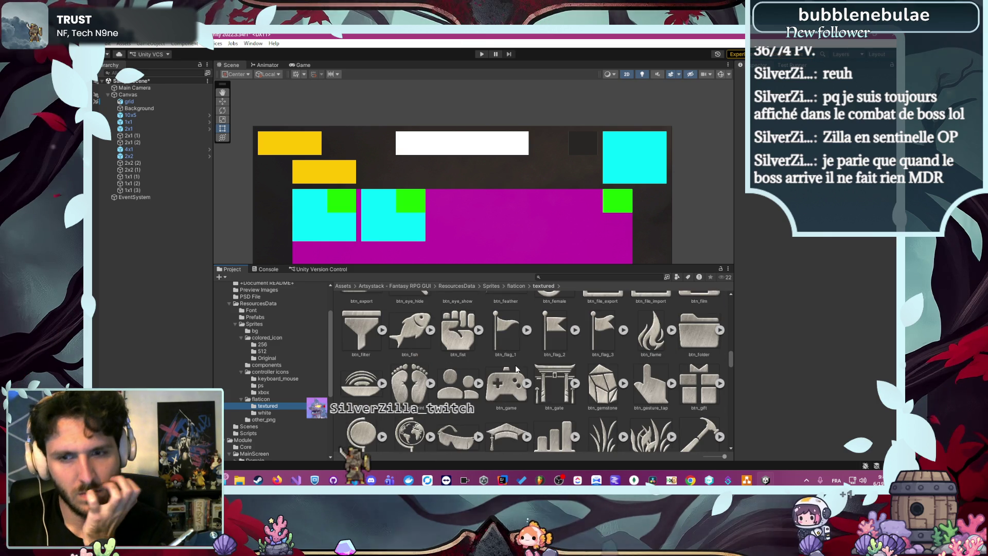
scroll(514, 367, "down", 1)
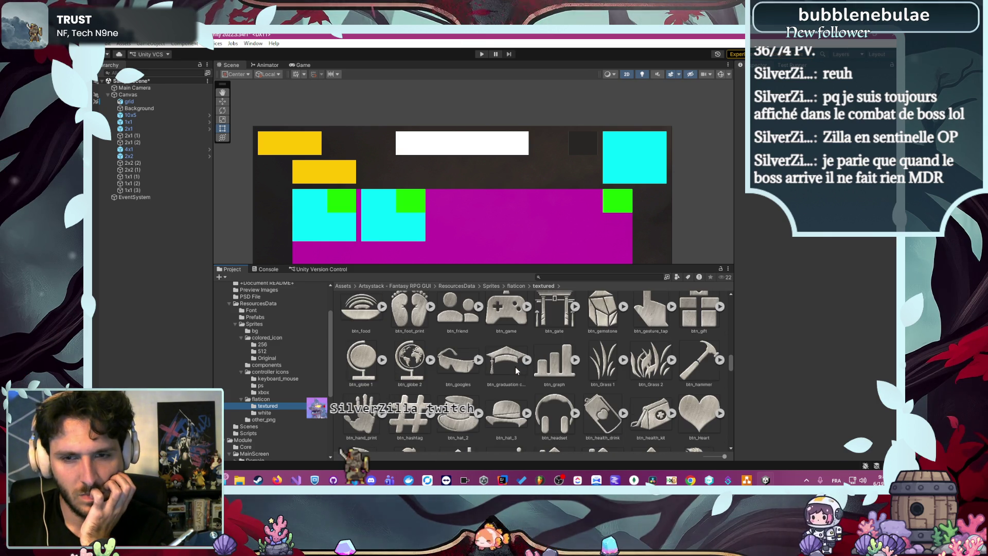
scroll(514, 370, "down", 1)
scroll(516, 372, "up", 1)
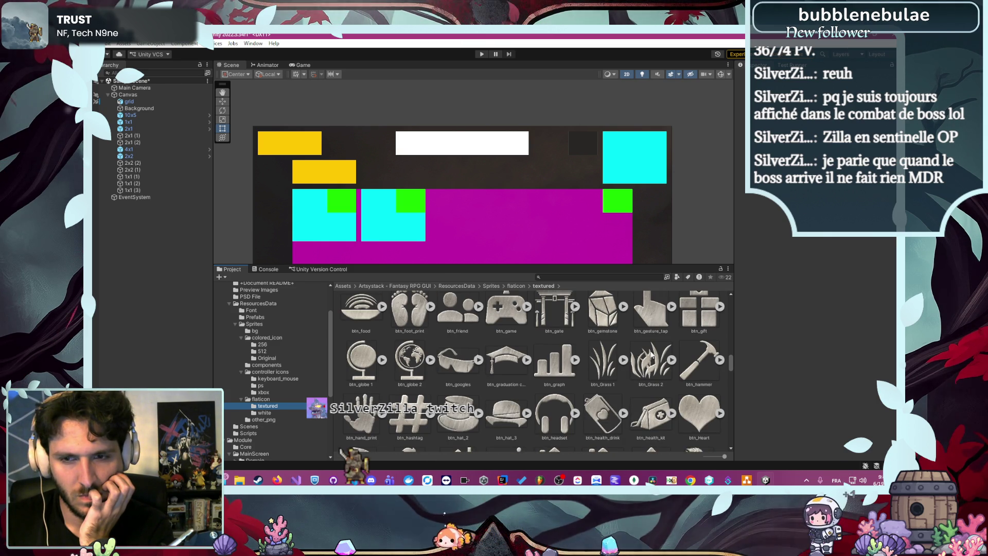
scroll(416, 363, "down", 4)
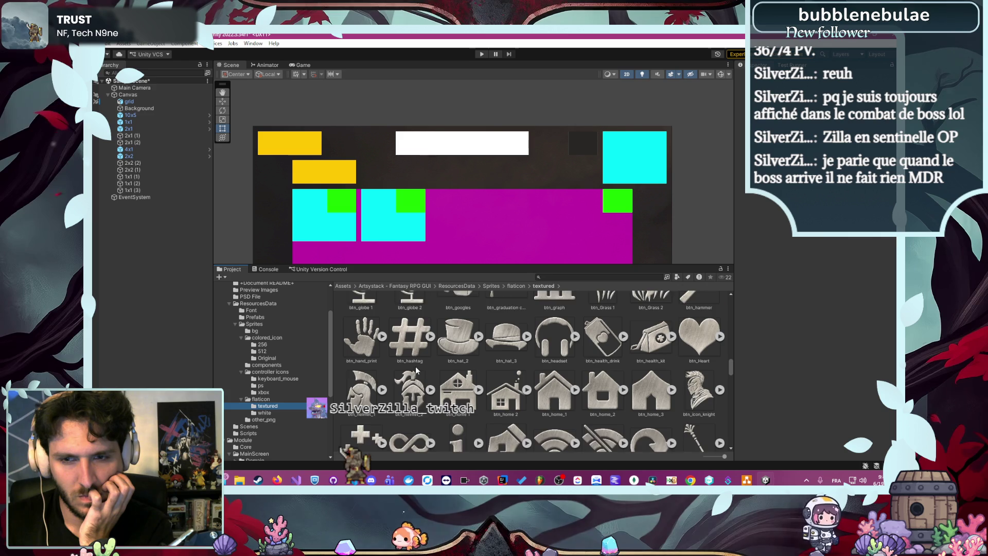
scroll(415, 366, "down", 6)
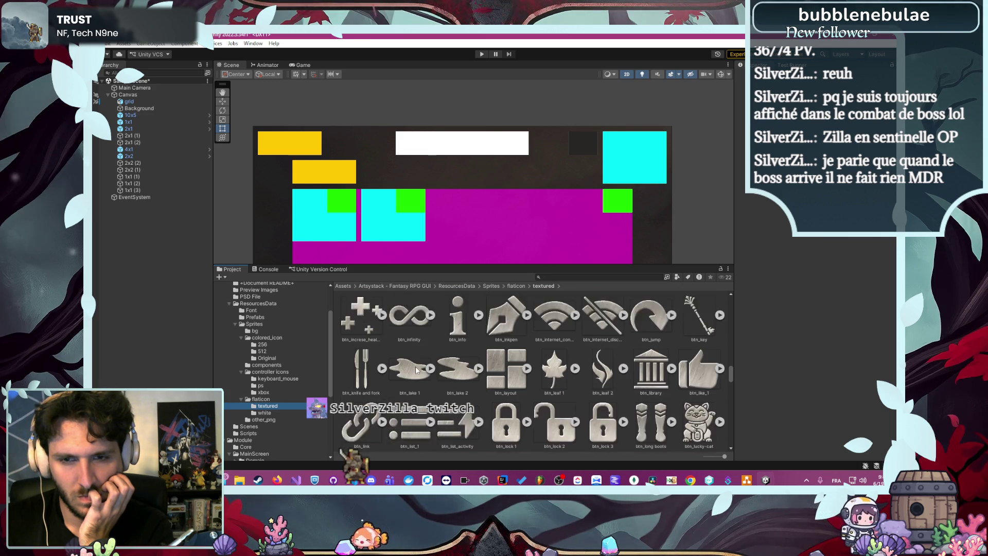
scroll(415, 366, "down", 8)
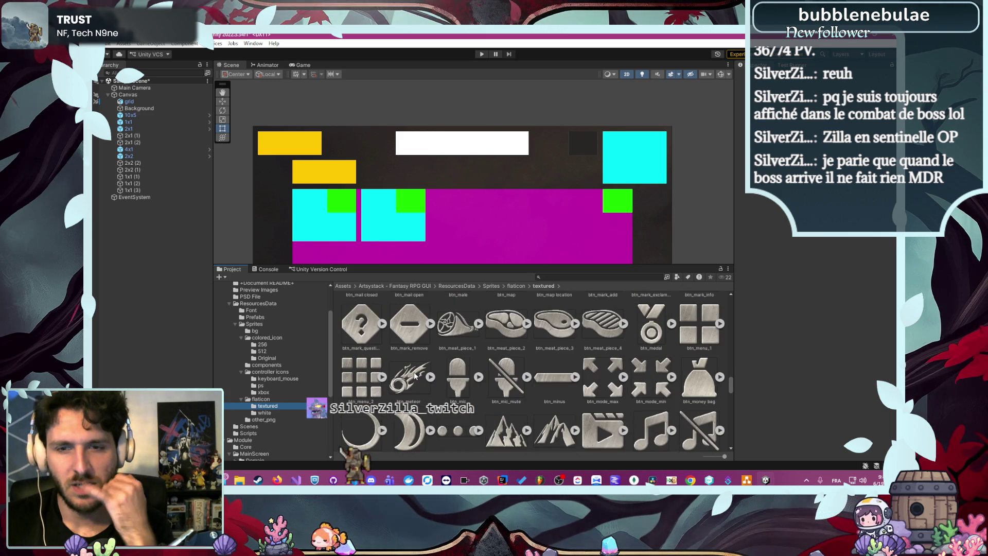
scroll(414, 376, "down", 7)
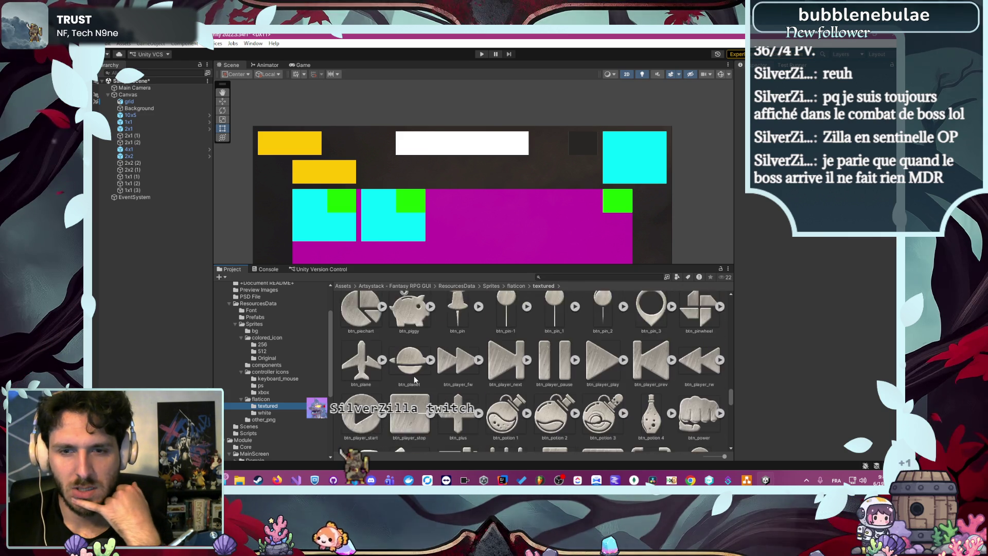
left_click(460, 323)
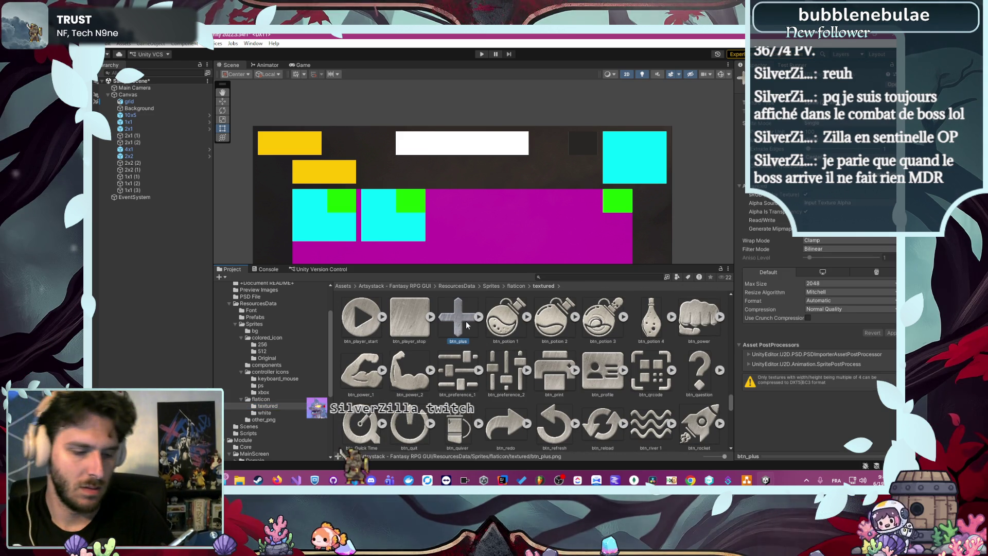
- Open the Module/MainScreen/Ressources folder in the Project tree
scroll(270, 410, "down", 2)
scroll(270, 411, "down", 5)
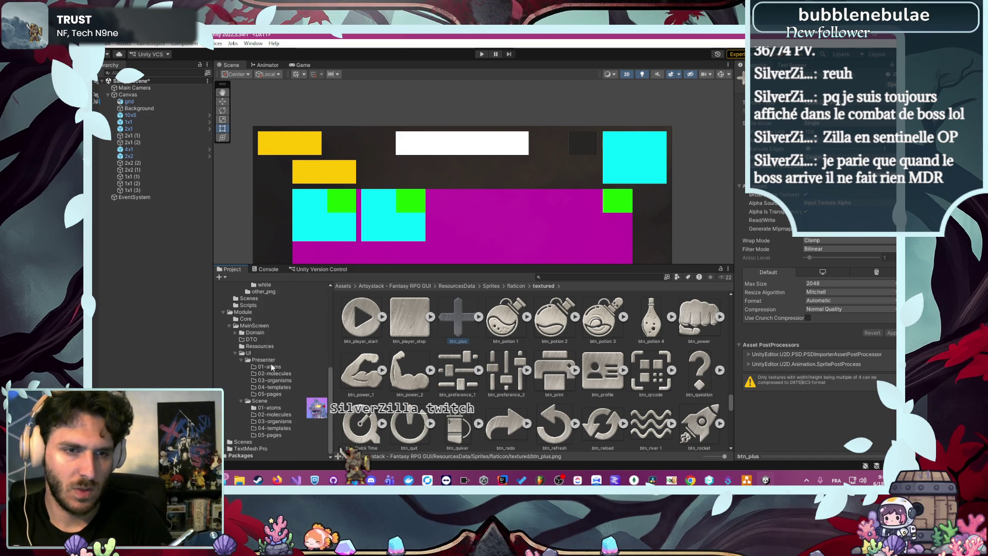
left_click(260, 346)
- Paste the btn_plus sprite into the MainScreen Ressources folder and recentre the scene
key("ctrl+v")
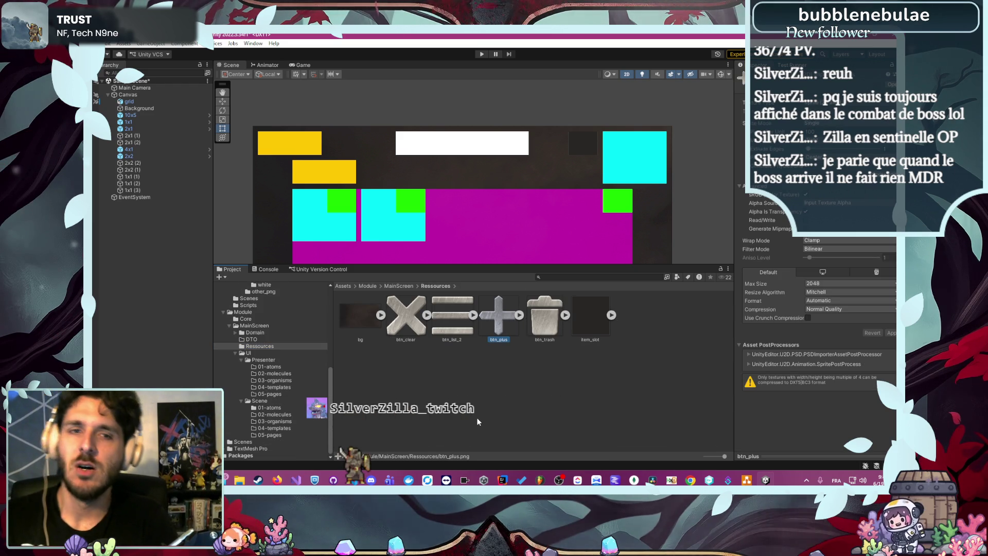
left_click_drag(506, 180, 525, 107)
scroll(570, 163, "down", 2)
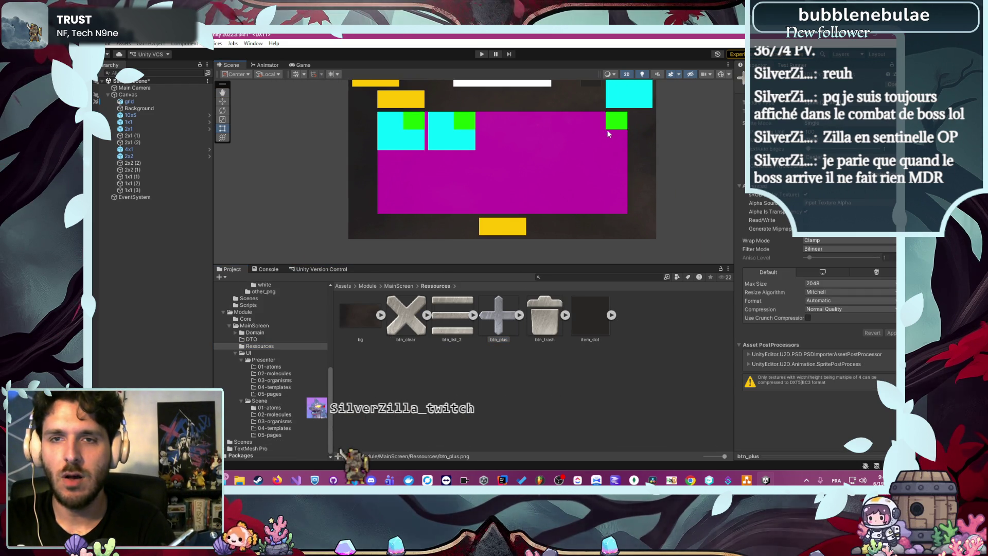
left_click_drag(608, 134, 607, 164)
- Open the Fantasy RPG GUI components sprite folder
scroll(602, 108, "up", 3)
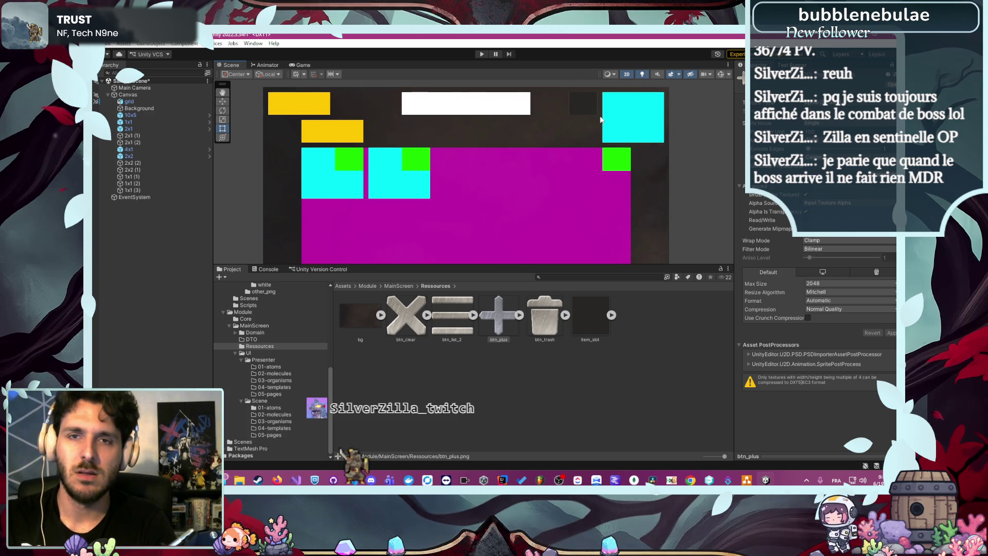
scroll(271, 389, "up", 5)
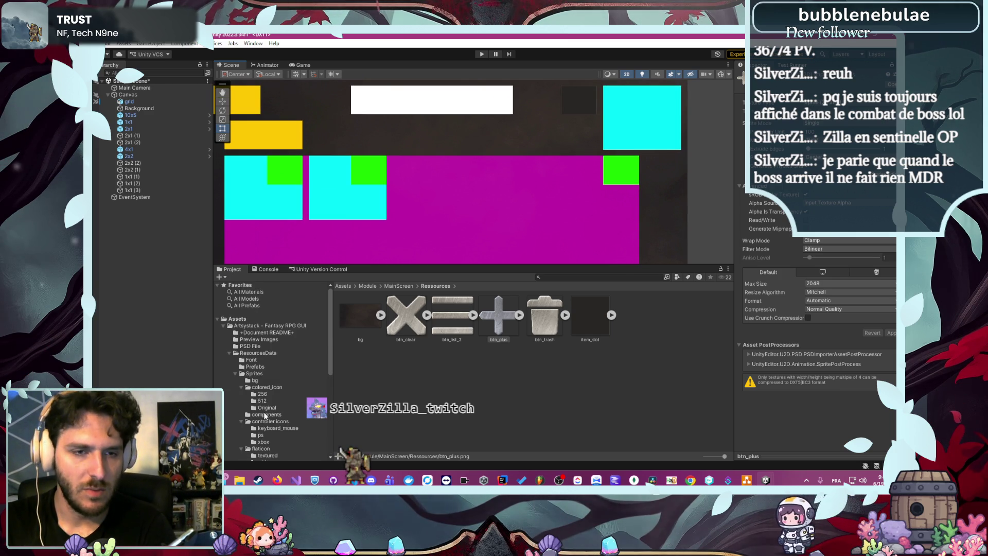
left_click(278, 397)
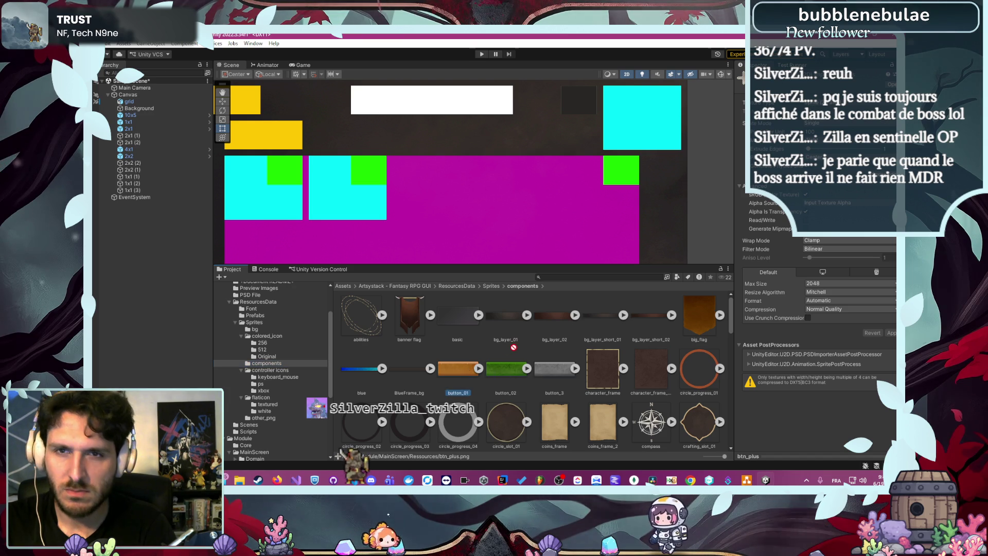
- Assign the ingame_icon_slot_2 sprite as the 1x1 block's Image Source Image
left_click(128, 122)
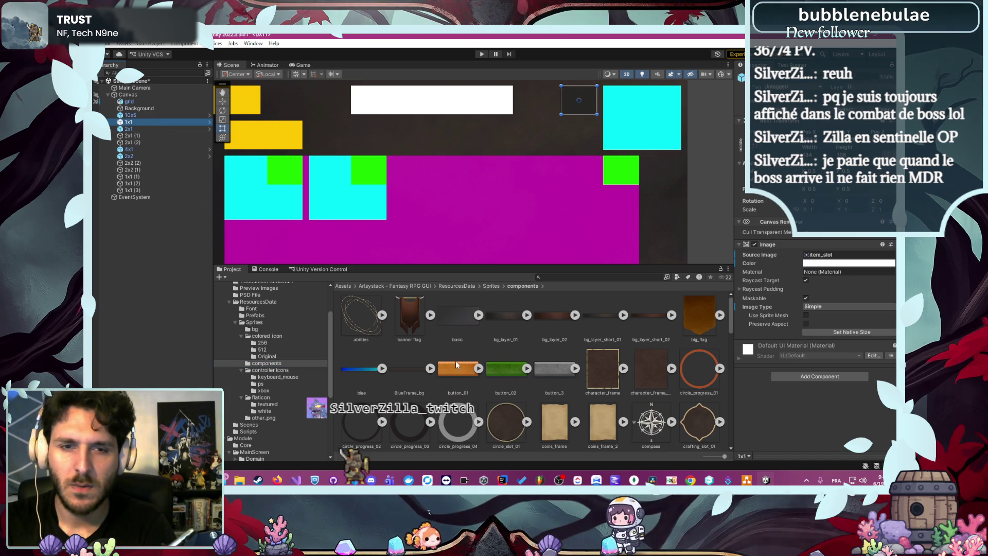
left_click(710, 129)
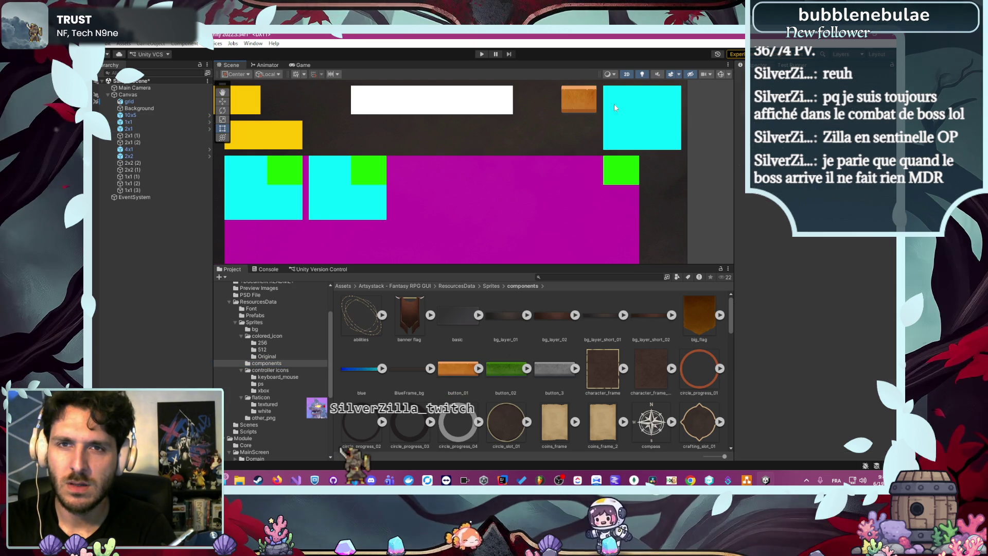
scroll(583, 94, "up", 5)
left_click_drag(523, 133, 505, 238)
scroll(499, 239, "up", 4)
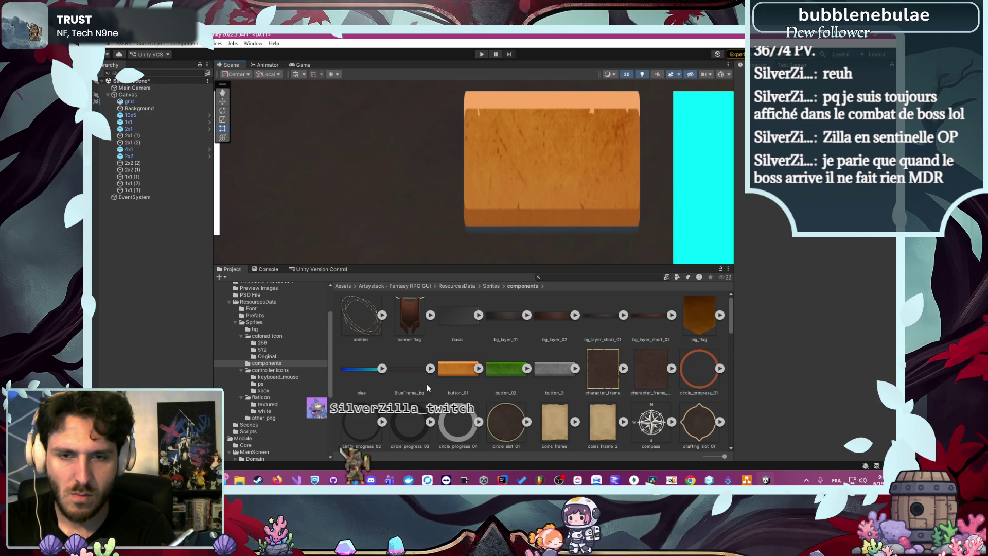
scroll(427, 384, "down", 3)
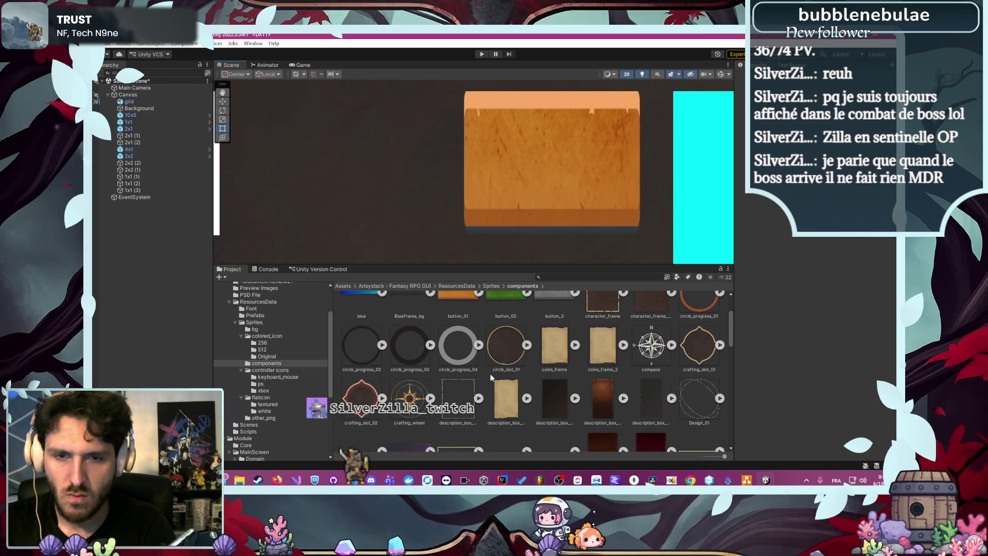
scroll(494, 376, "down", 2)
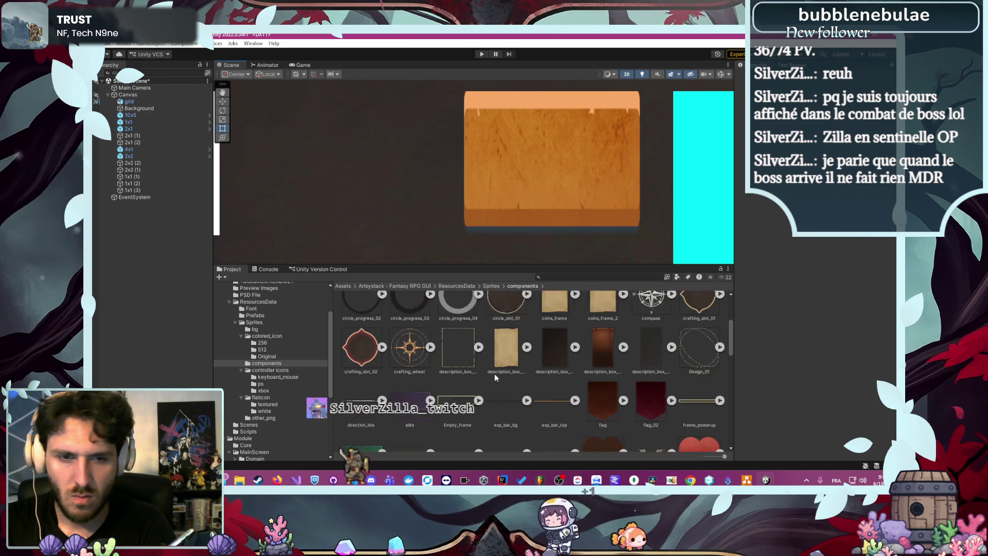
scroll(495, 378, "down", 2)
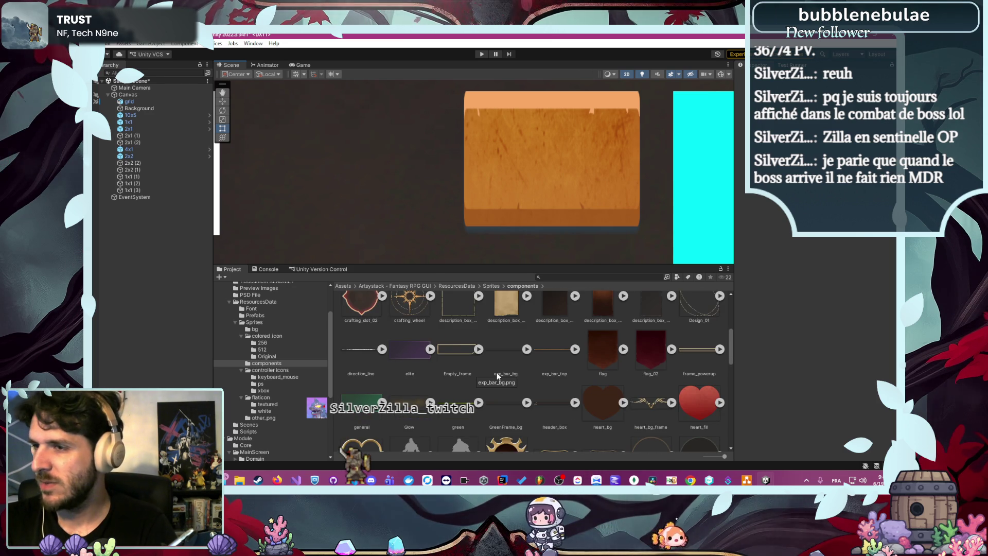
scroll(495, 371, "down", 1)
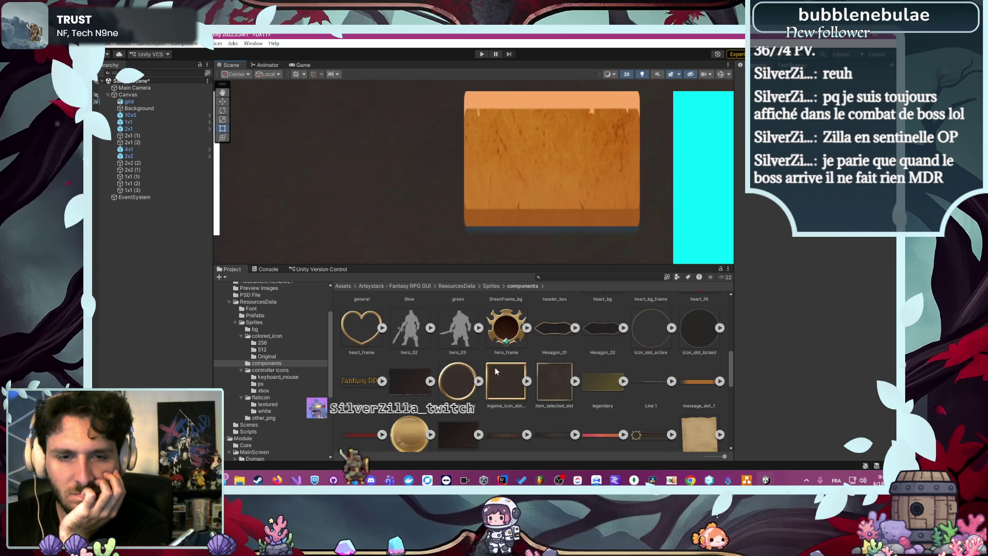
left_click(137, 122)
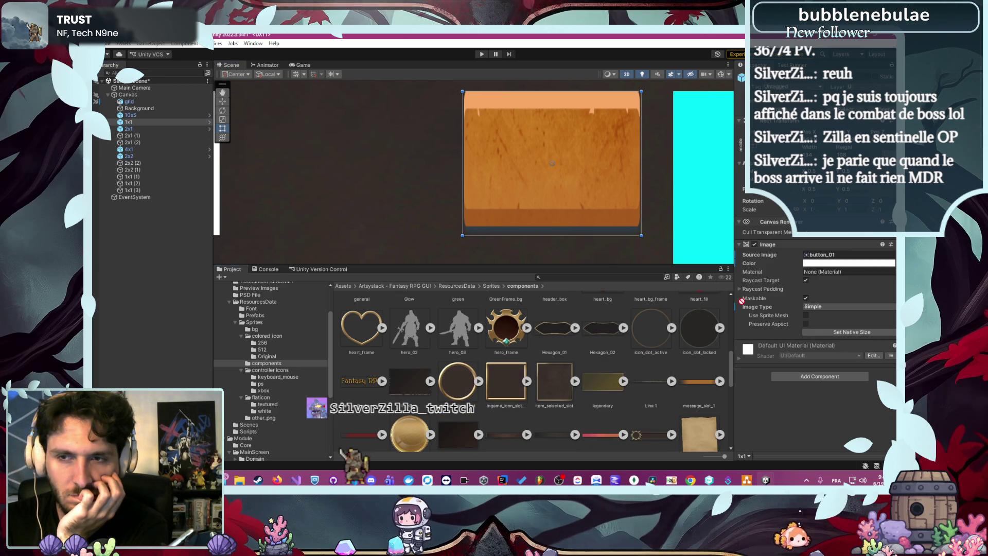
left_click_drag(842, 257, 843, 256)
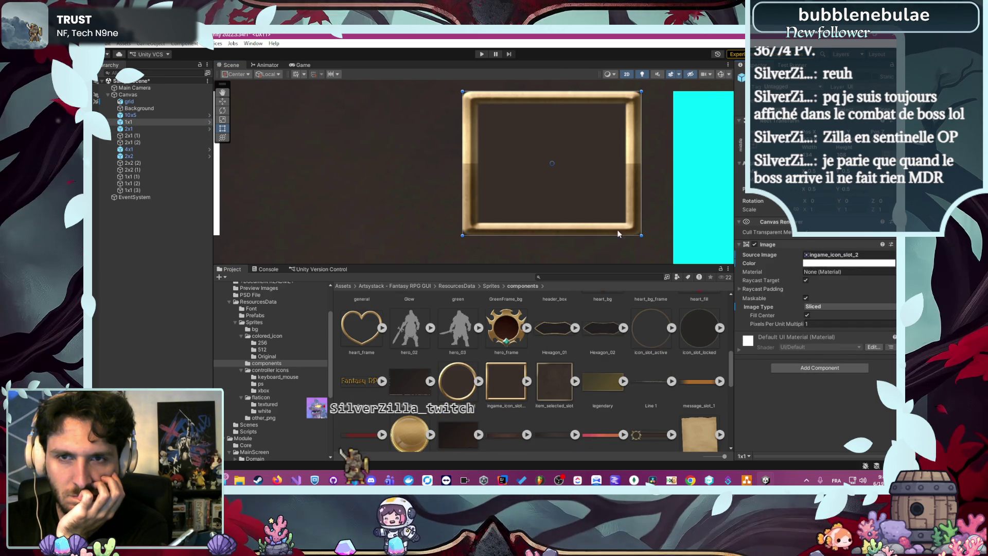
- Select the ingame_icon_slot_2 sprite asset to view its import settings
scroll(617, 229, "down", 5)
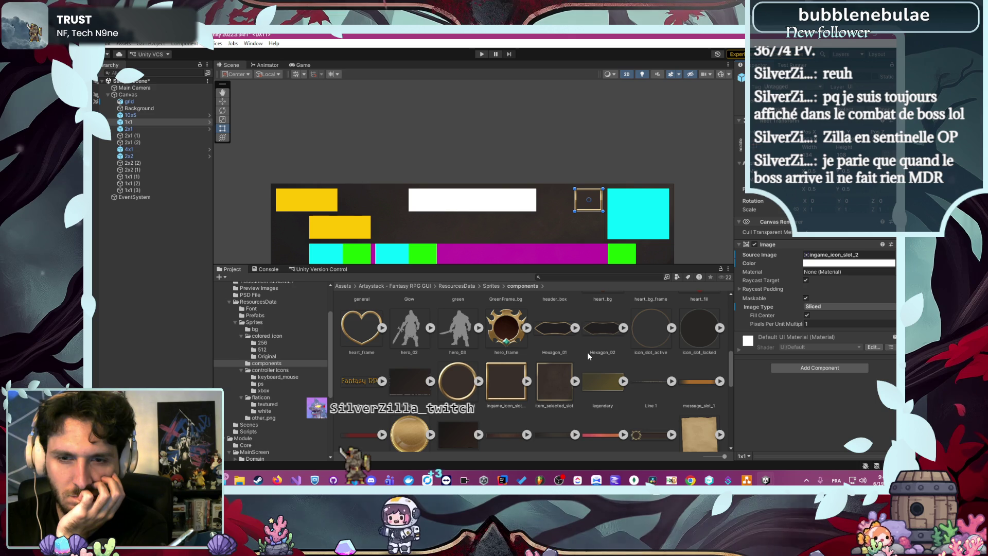
scroll(588, 386, "down", 3)
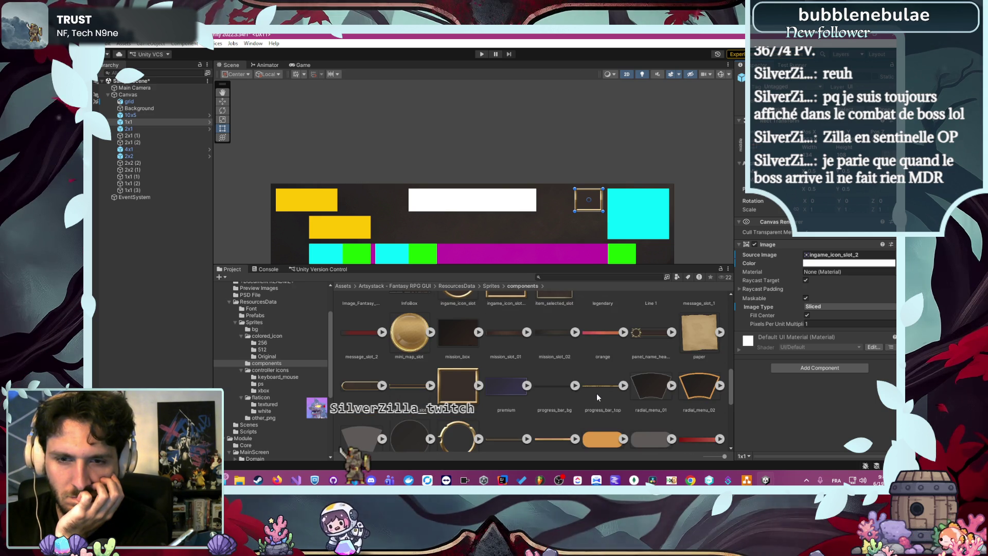
scroll(597, 396, "down", 2)
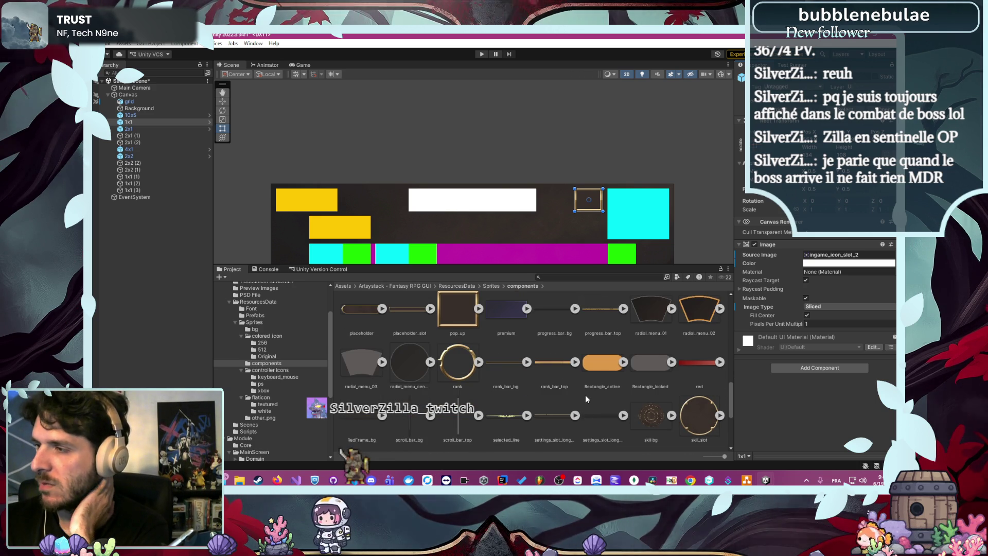
scroll(586, 395, "down", 2)
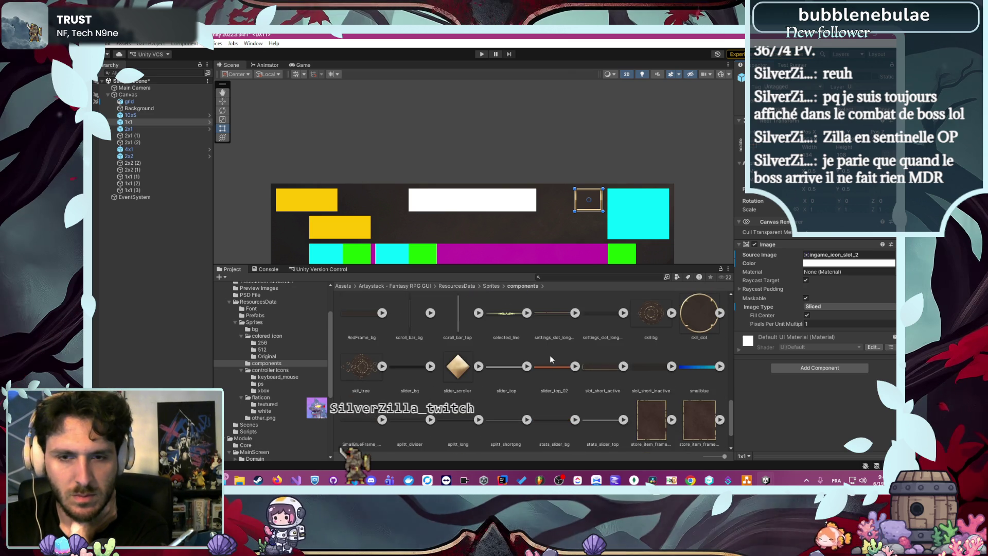
scroll(545, 360, "down", 1)
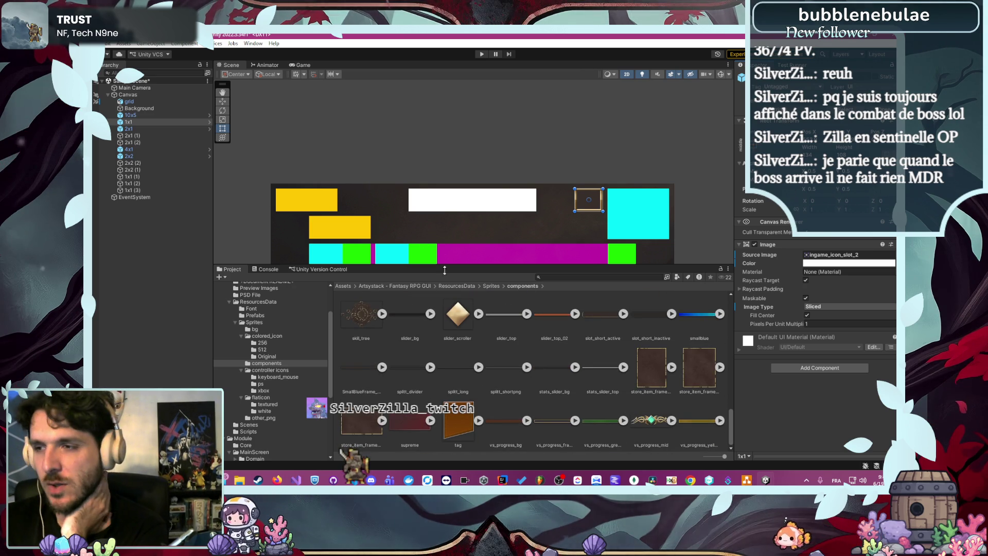
scroll(418, 342, "up", 4)
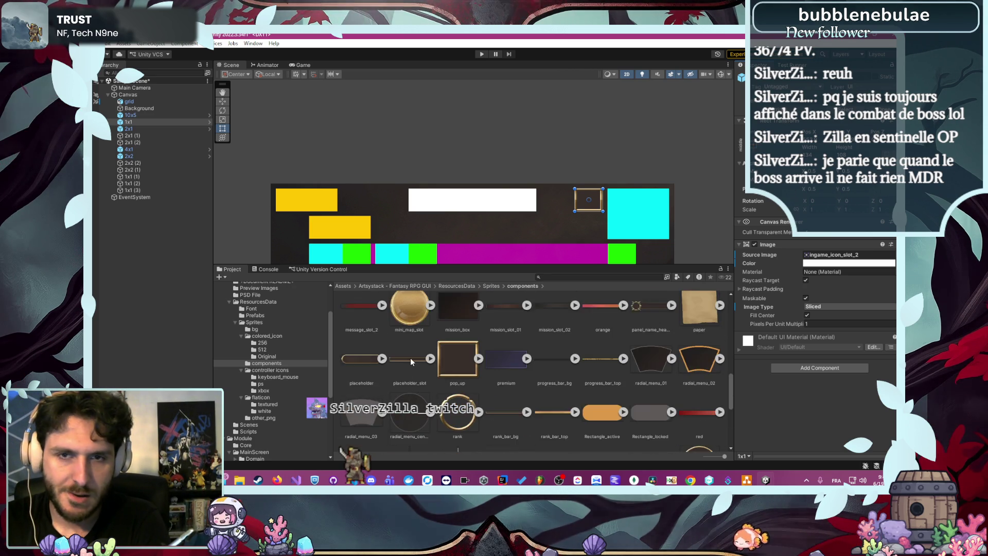
scroll(410, 358, "up", 1)
left_click(705, 161)
scroll(648, 200, "up", 3)
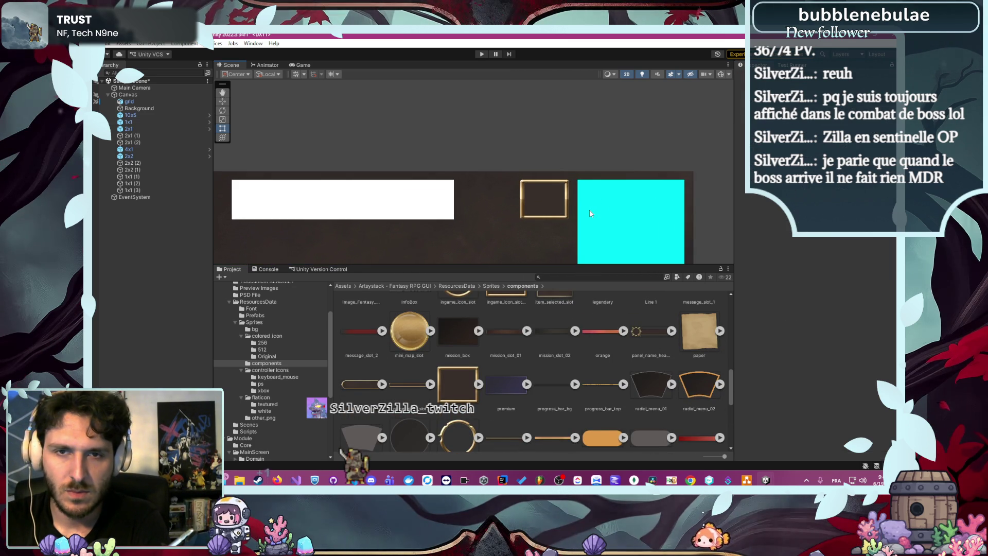
scroll(590, 213, "down", 3)
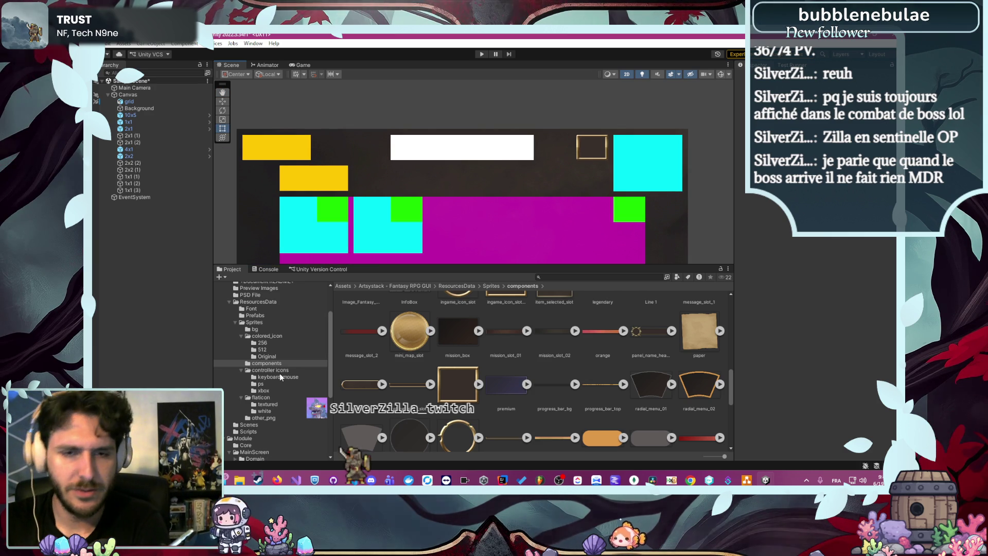
scroll(281, 378, "down", 5)
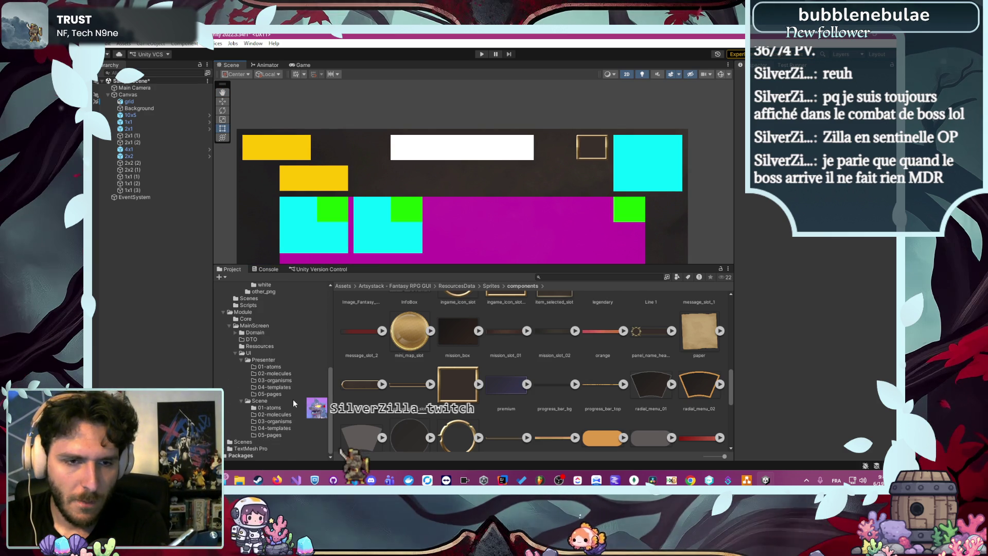
scroll(294, 399, "up", 5)
scroll(566, 409, "up", 3)
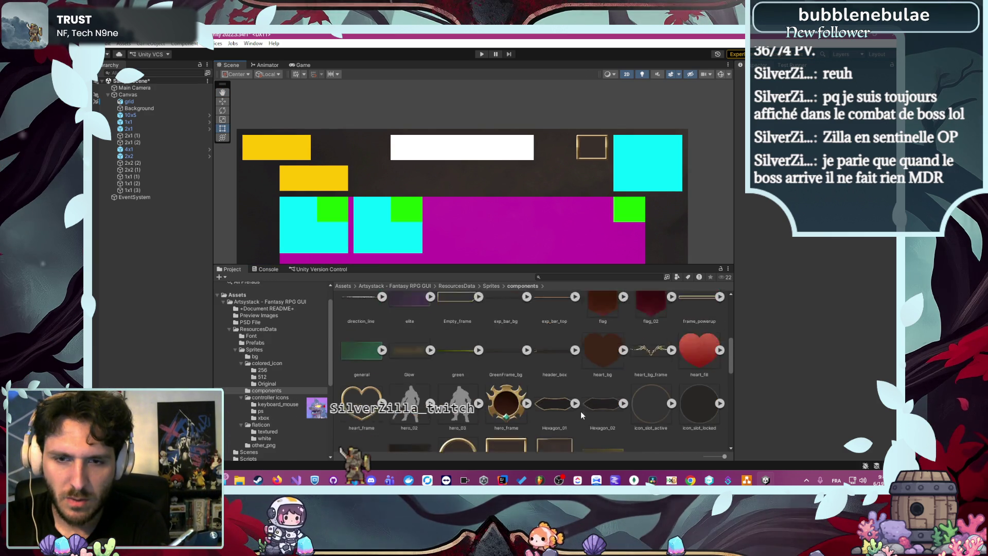
scroll(582, 412, "down", 5)
scroll(583, 412, "up", 6)
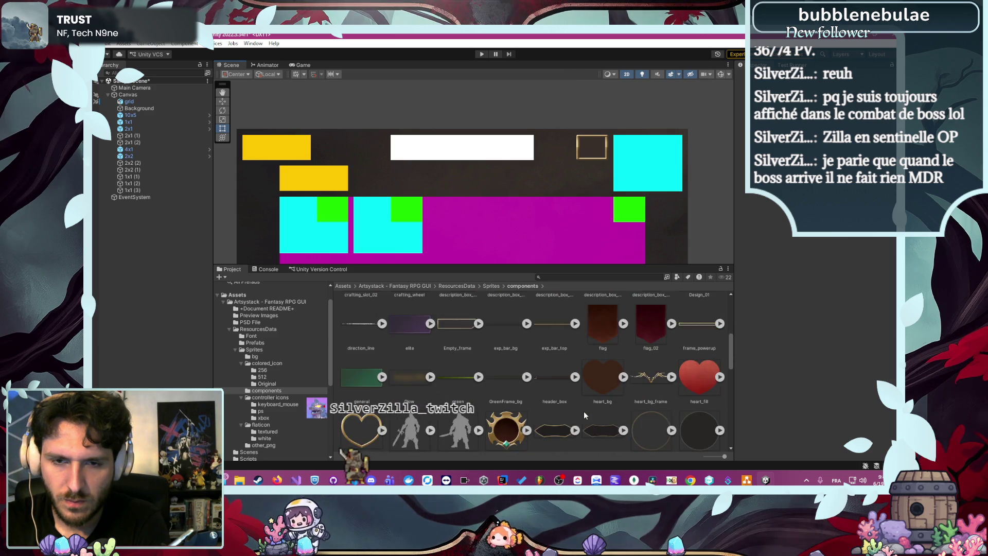
scroll(584, 415, "down", 3)
left_click(506, 358)
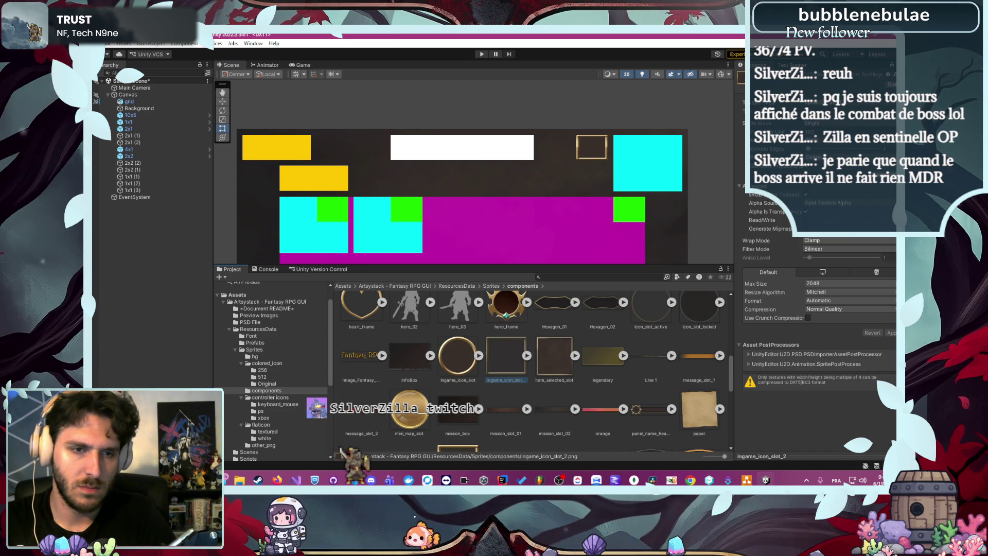
- Paste the ingame_icon_slot_2 sprite into Module/MainScreen/Ressources
scroll(278, 425, "down", 5)
left_click(260, 346)
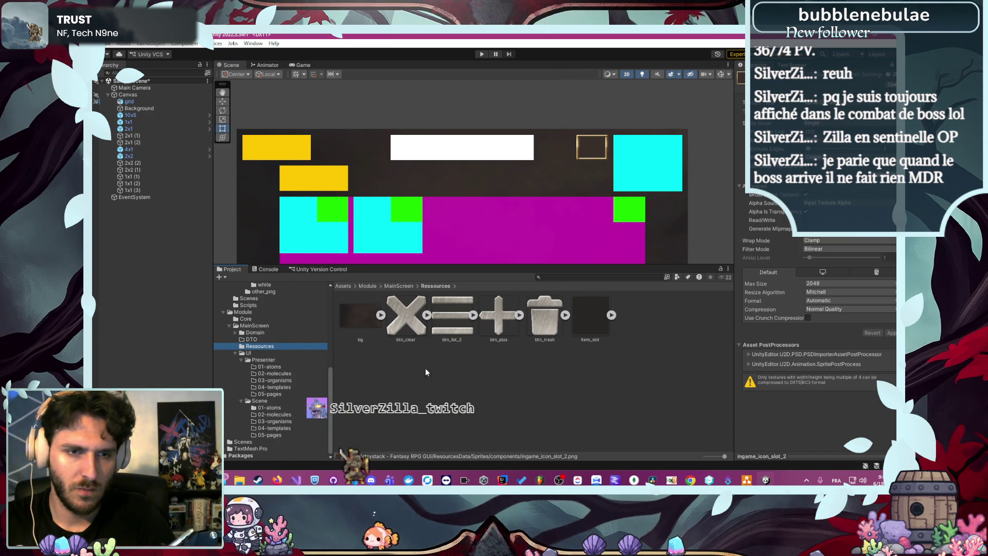
key("ctrl+v")
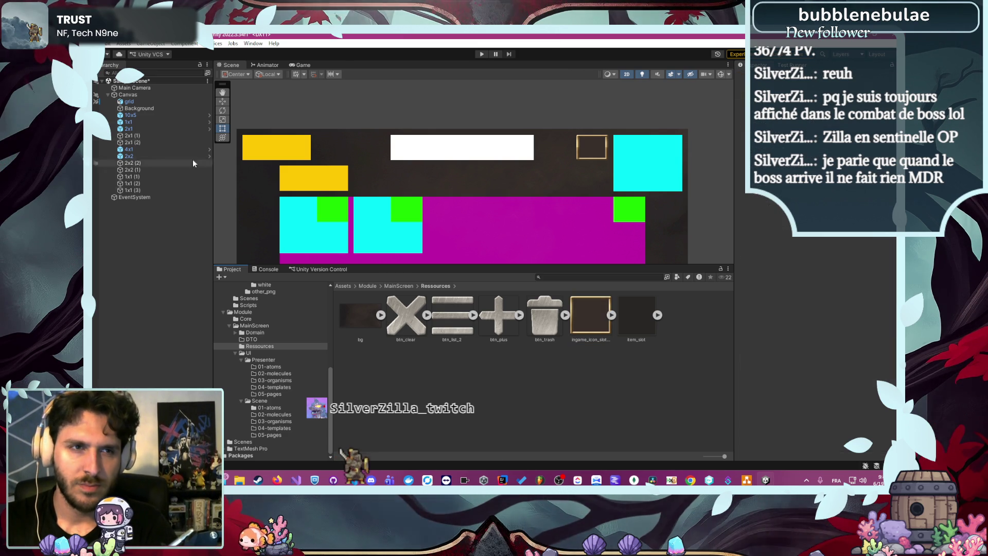
- Revert the 1x1 block's Source Image and Color to their prefab values, restoring green
right_click(163, 122)
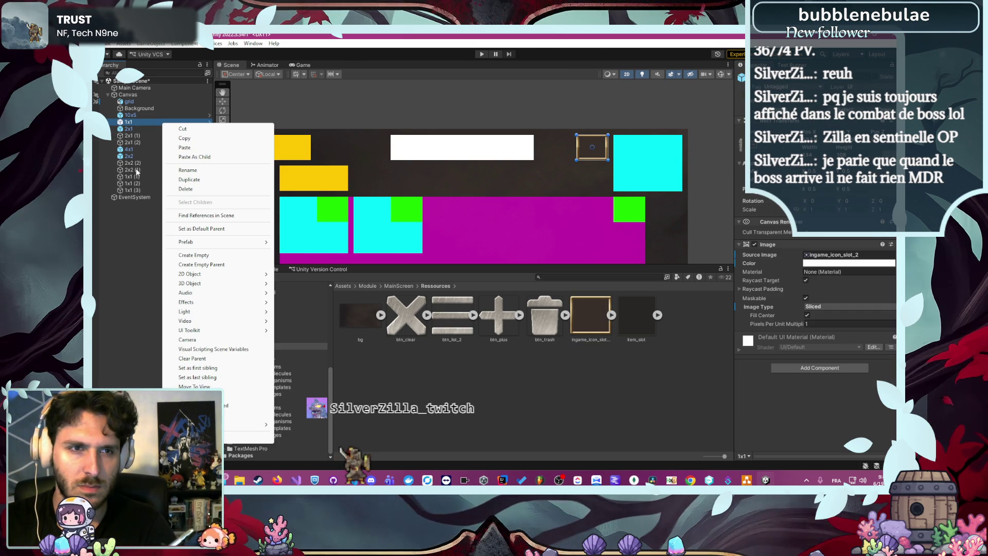
left_click(114, 351)
right_click(174, 123)
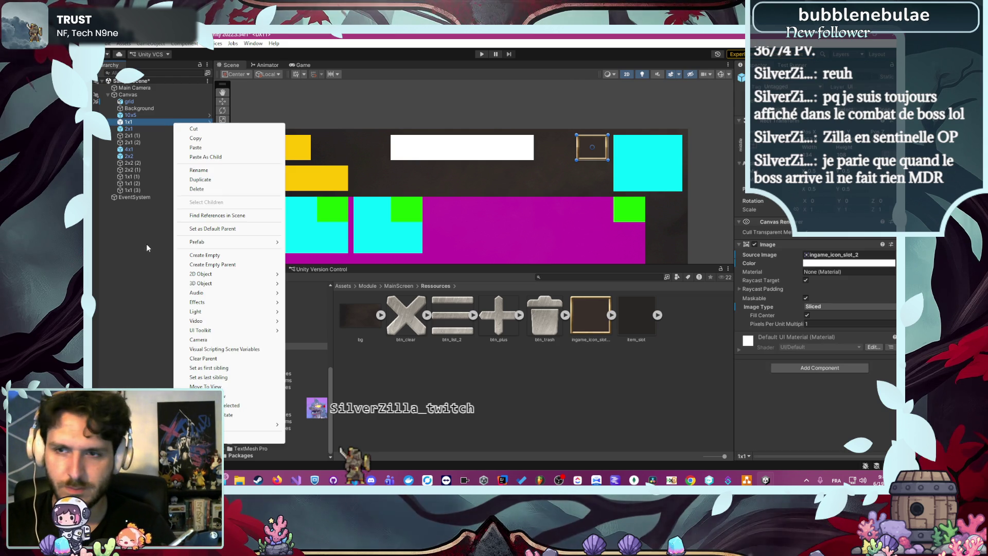
mouse_move(244, 247)
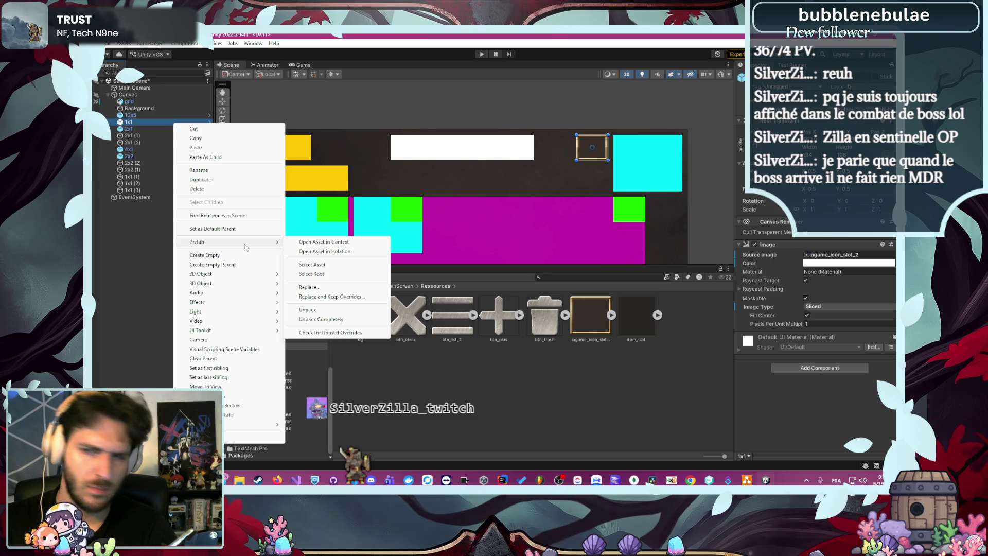
left_click(761, 259)
right_click(755, 256)
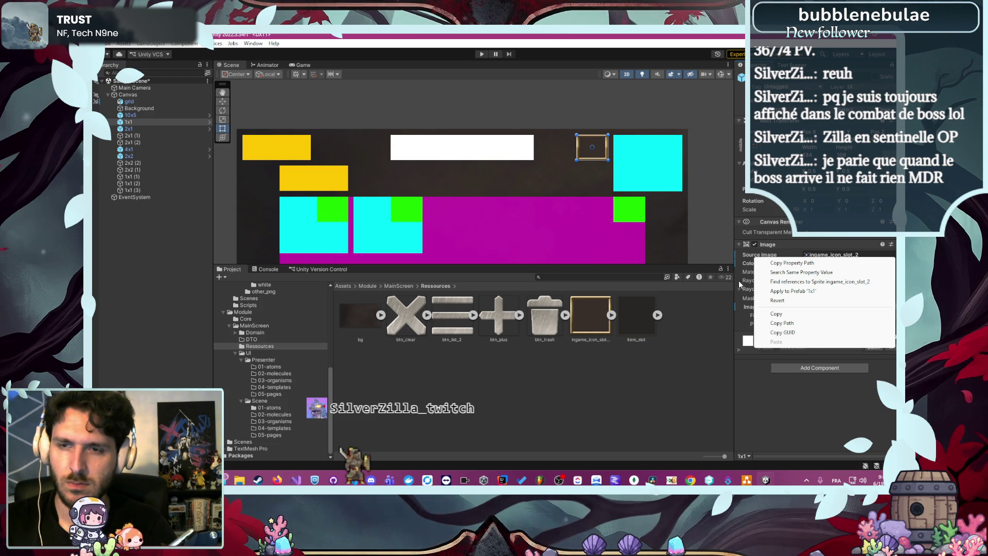
left_click(767, 301)
right_click(762, 265)
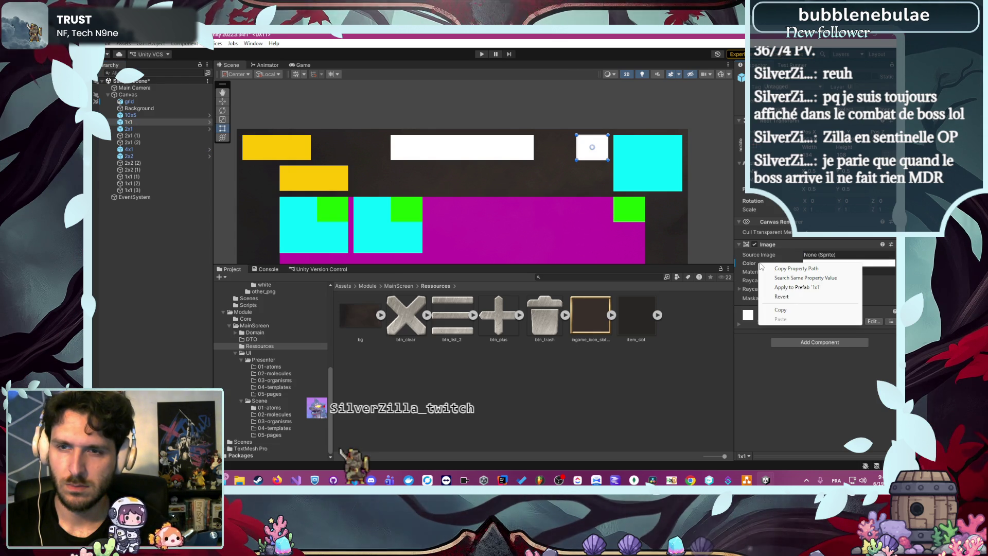
left_click(785, 297)
- Inspect the green 1x1 block, yellow 2x1 (1) bar and magenta 10x5 panel
left_click(717, 215)
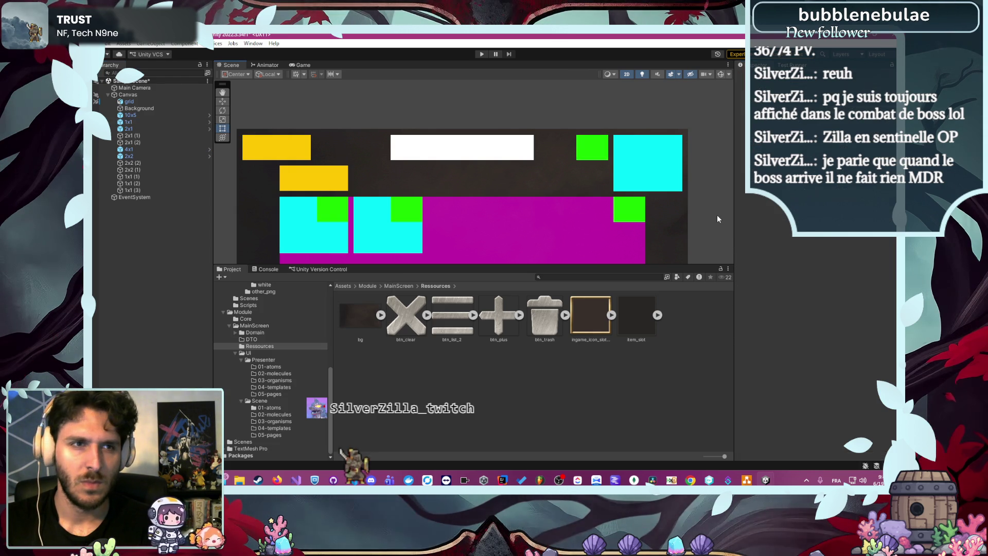
left_click(165, 122)
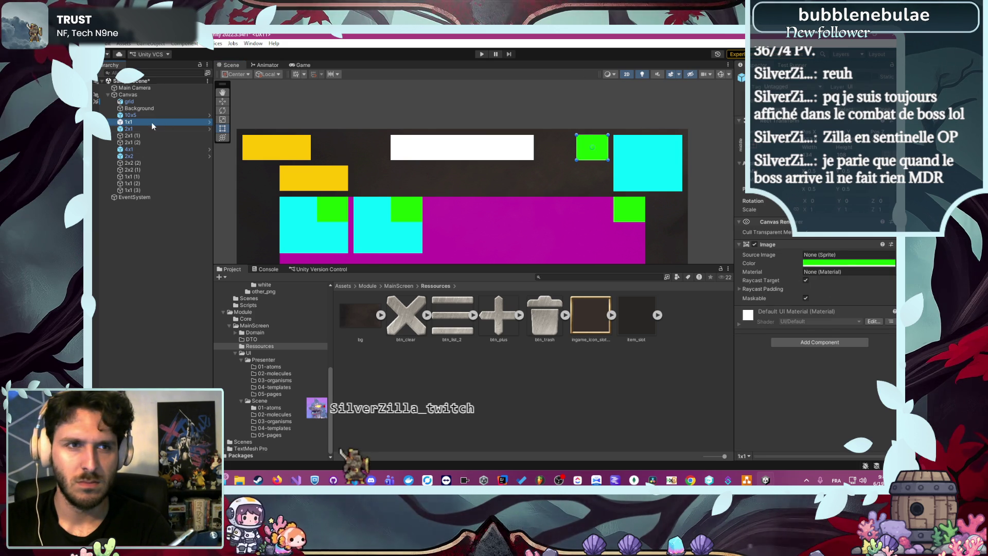
left_click(146, 135)
left_click(140, 116)
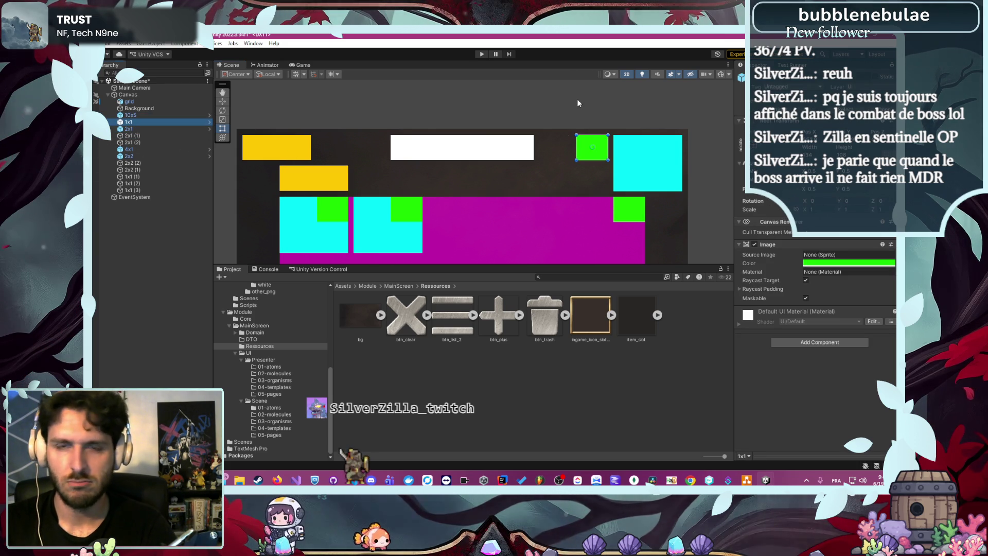
left_click(552, 144)
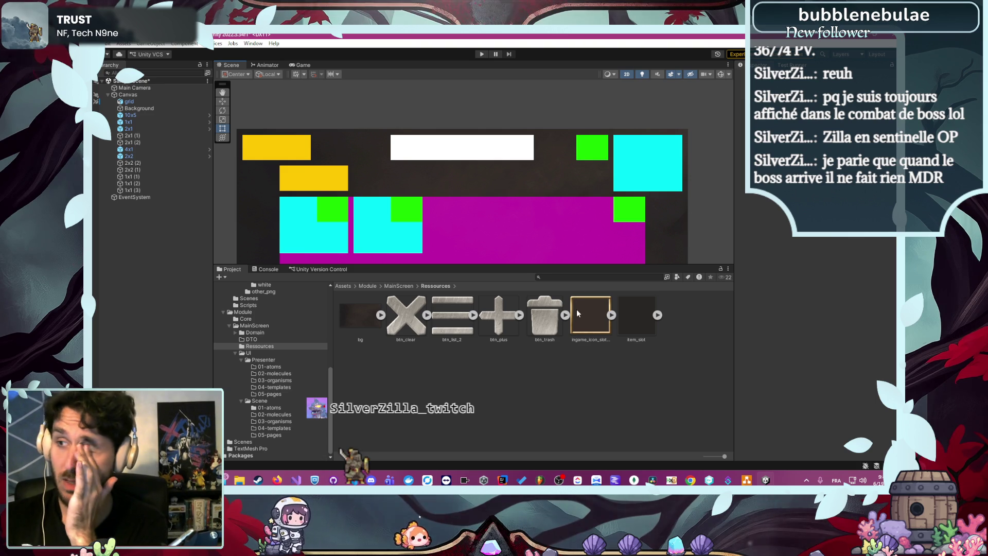
- Zoom out and pan the Scene view to recentre the layout
scroll(689, 230, "down", 3)
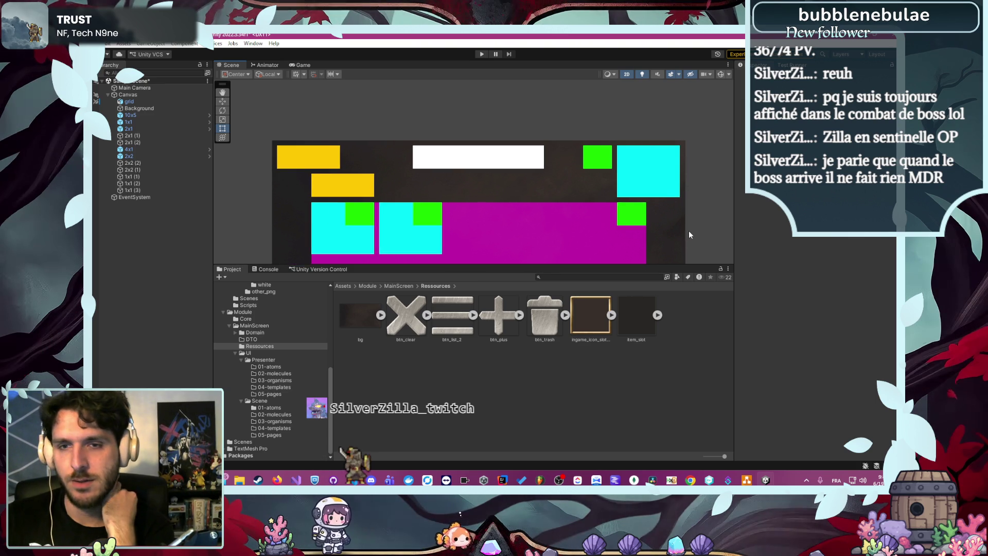
left_click_drag(703, 220, 669, 166)
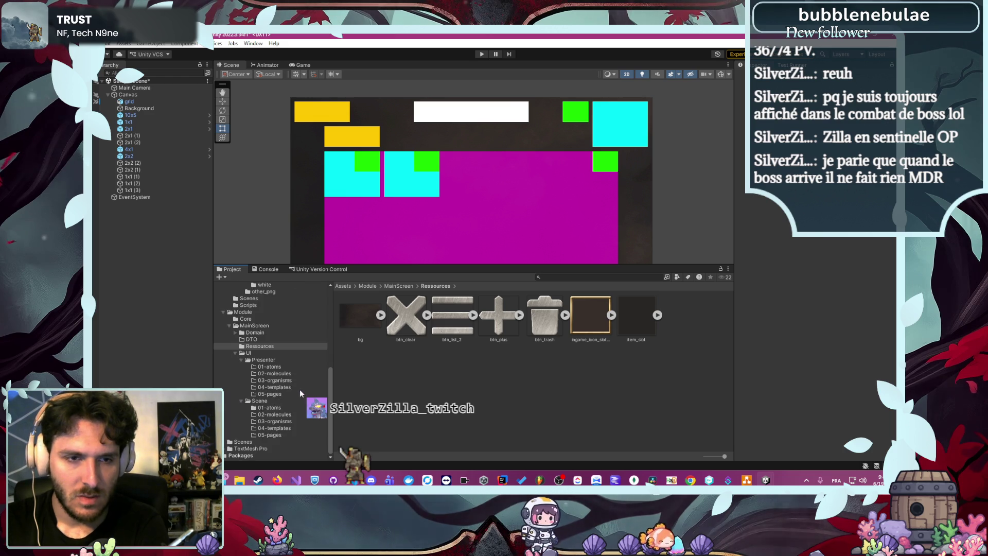
- In Scene 01-atoms, create the 1x1 and 2x1 folders and move the 2x1 prefab in
left_click(277, 408)
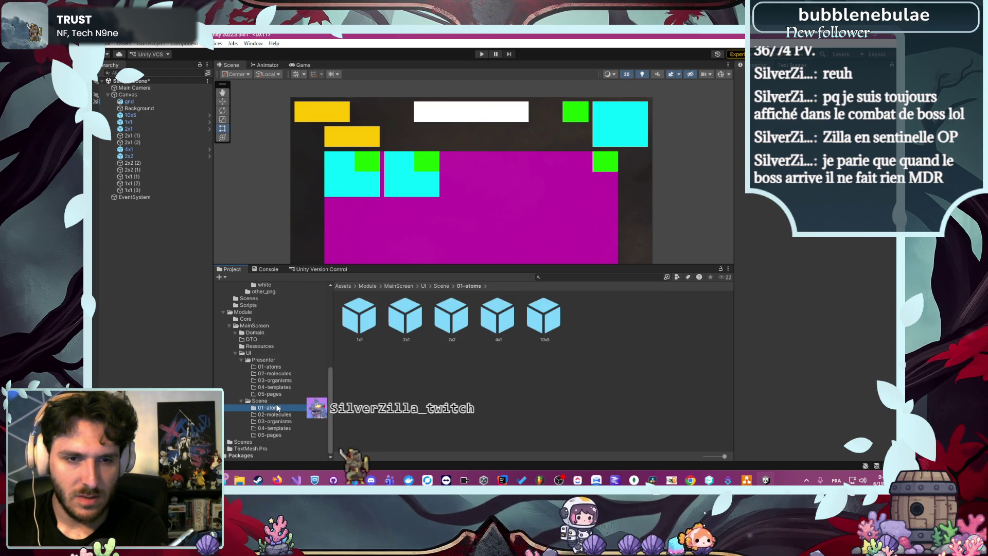
right_click(420, 375)
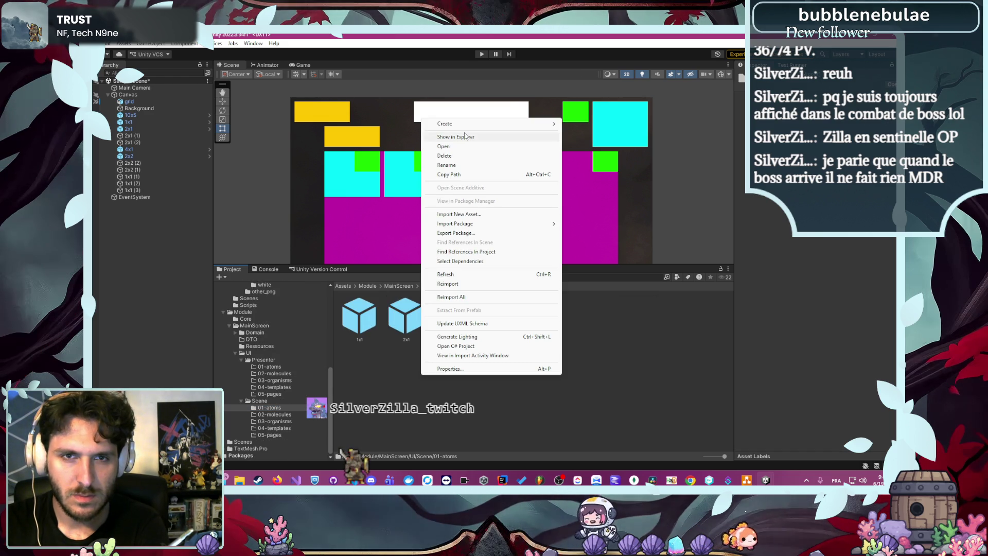
mouse_move(465, 125)
left_click(574, 78)
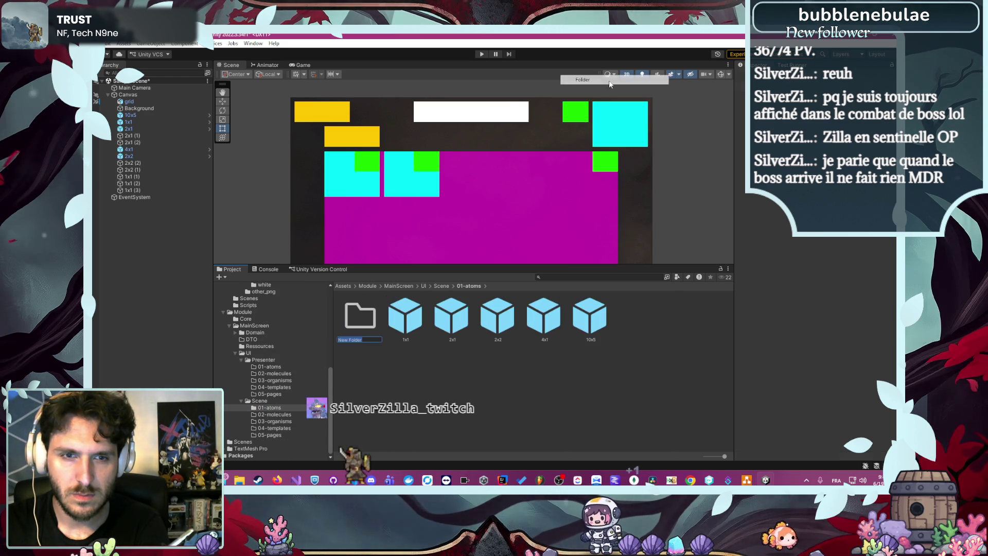
key("BackSpace")
type("1x1")
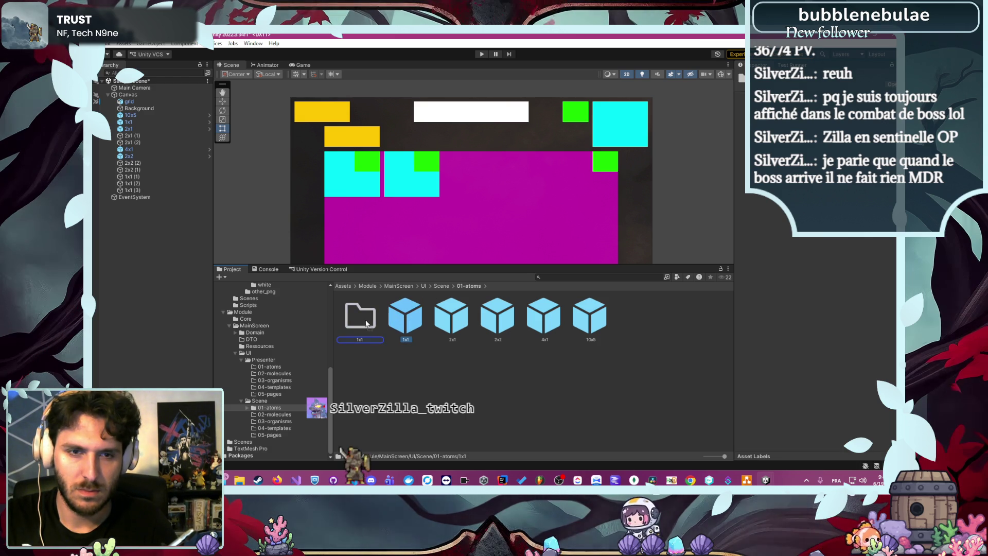
right_click(397, 366)
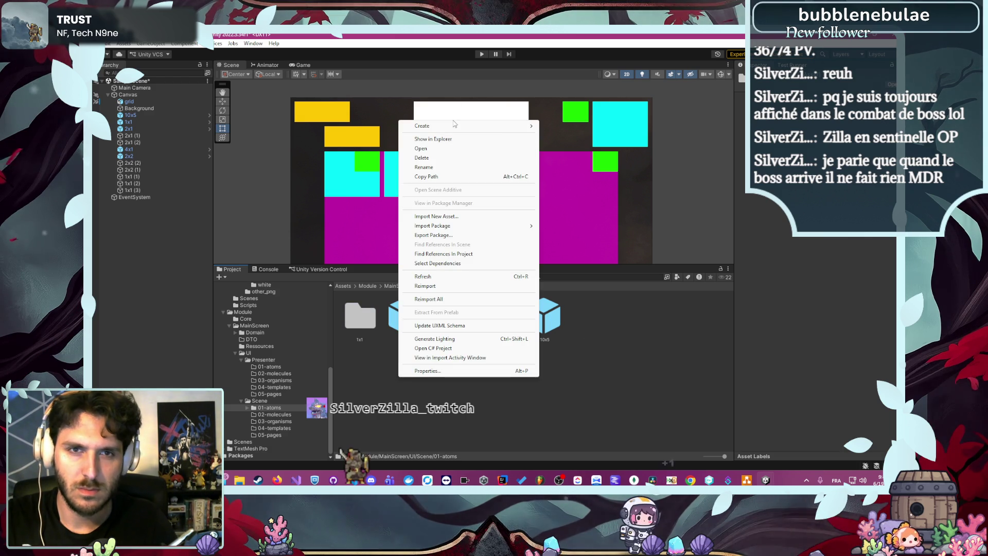
mouse_move(454, 129)
left_click(560, 79)
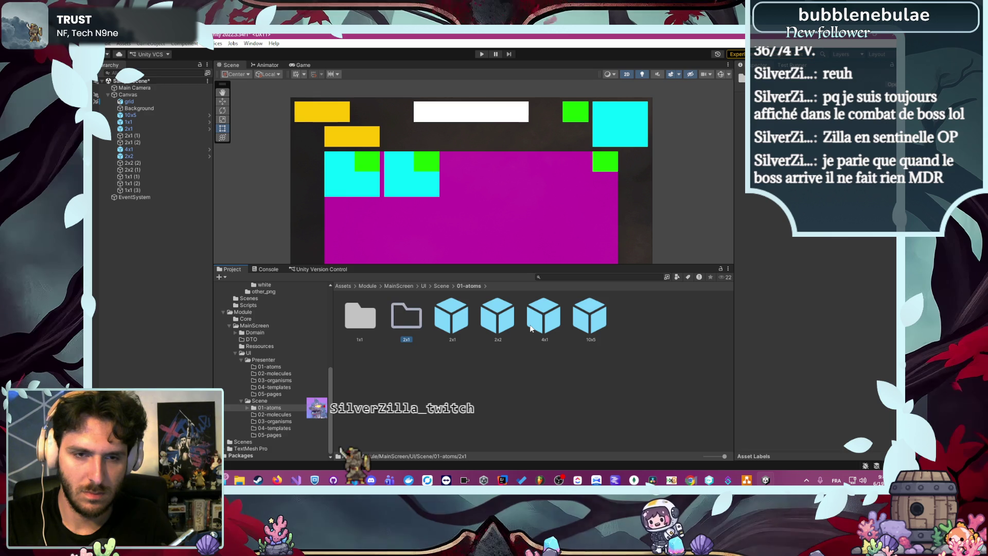
left_click_drag(451, 317, 407, 317)
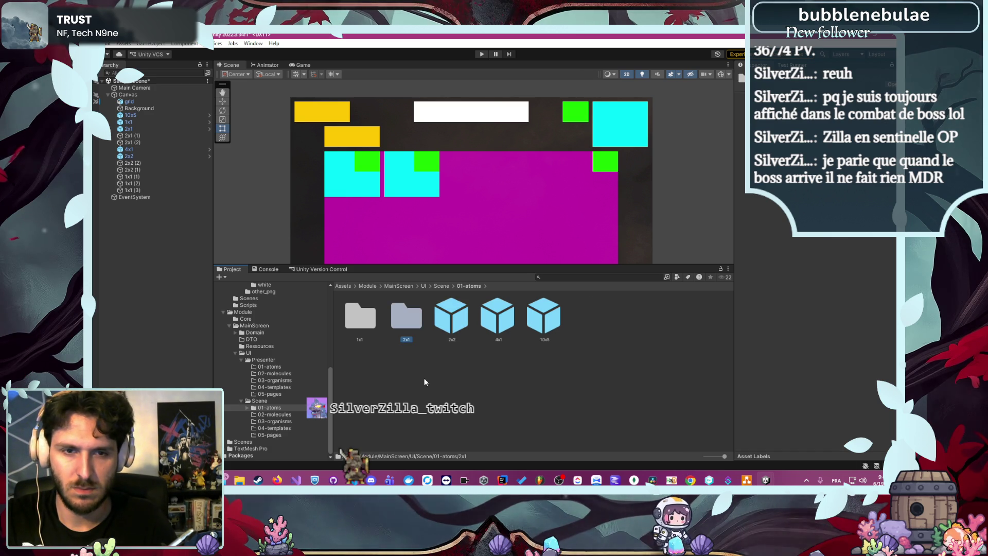
- Create a 2x2 folder and move the 2x2 prefab into it
right_click(446, 371)
mouse_move(515, 119)
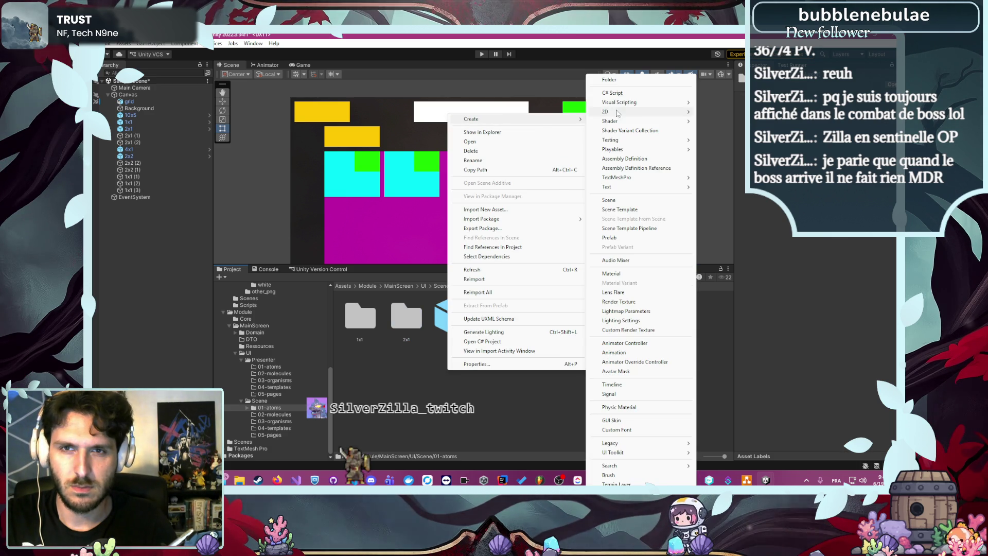
left_click(634, 82)
type("2x2")
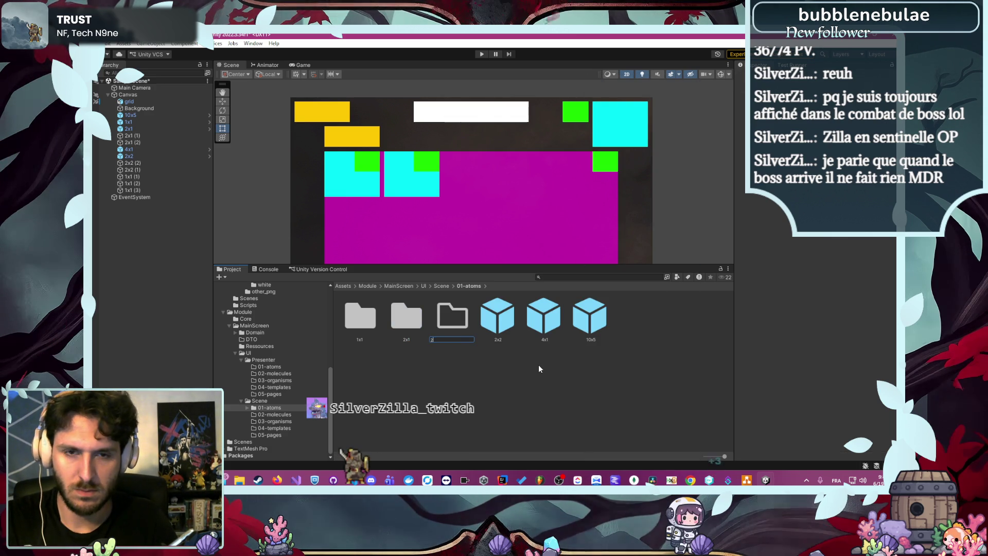
key("Return")
left_click(487, 304)
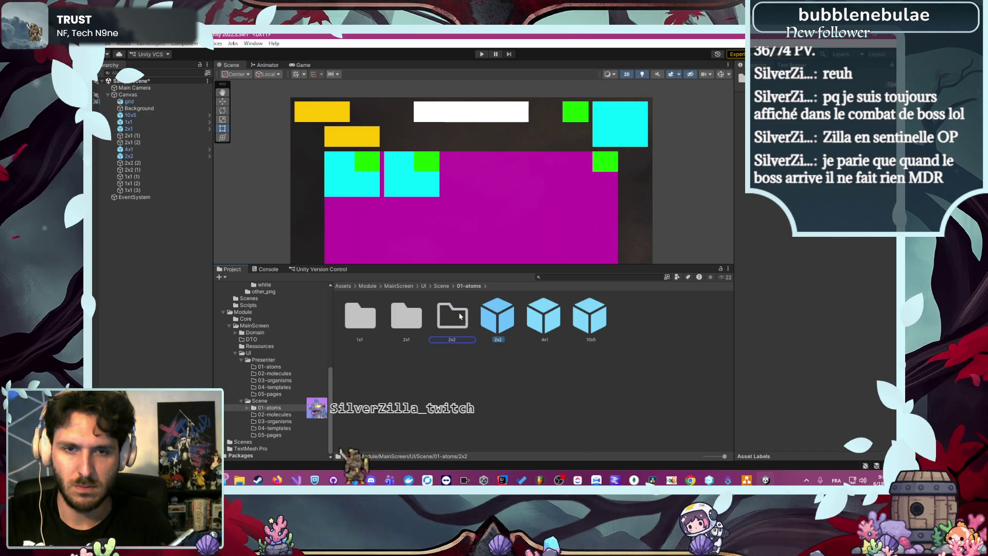
left_click_drag(487, 305, 453, 317)
- Create a 4x1 folder holding the 4x1 prefab, plus a 10x5 folder
right_click(491, 392)
mouse_move(531, 144)
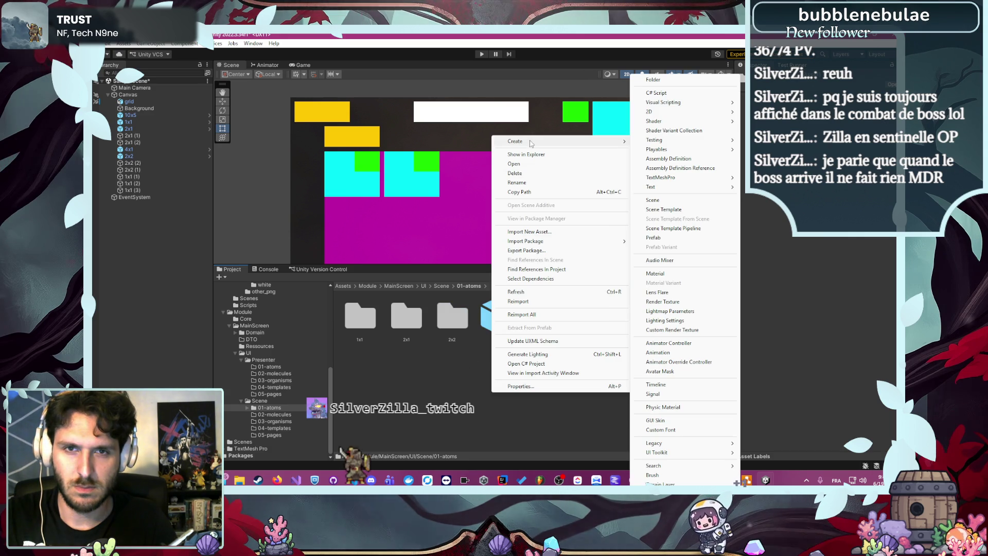
left_click(656, 81)
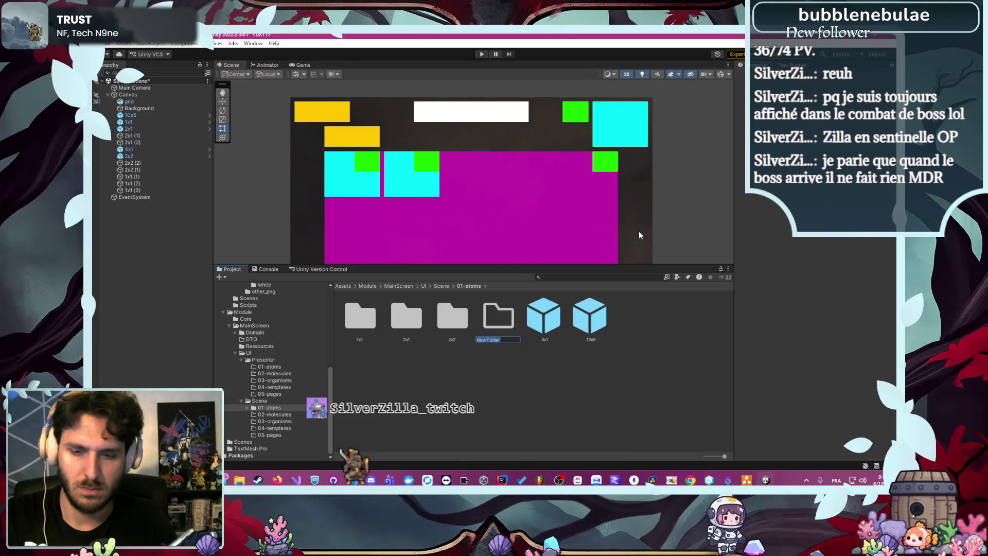
type("4x1")
key("Return")
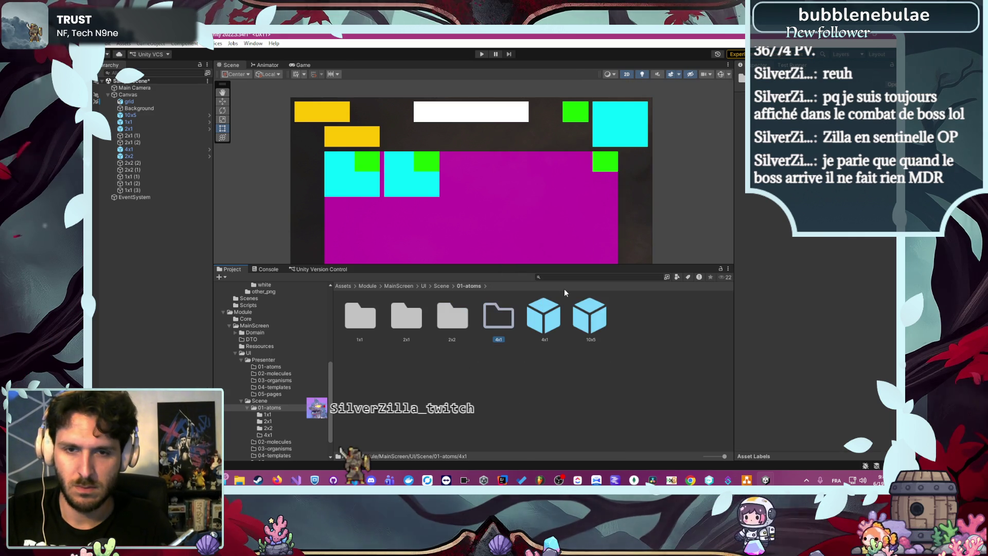
left_click_drag(544, 315, 499, 316)
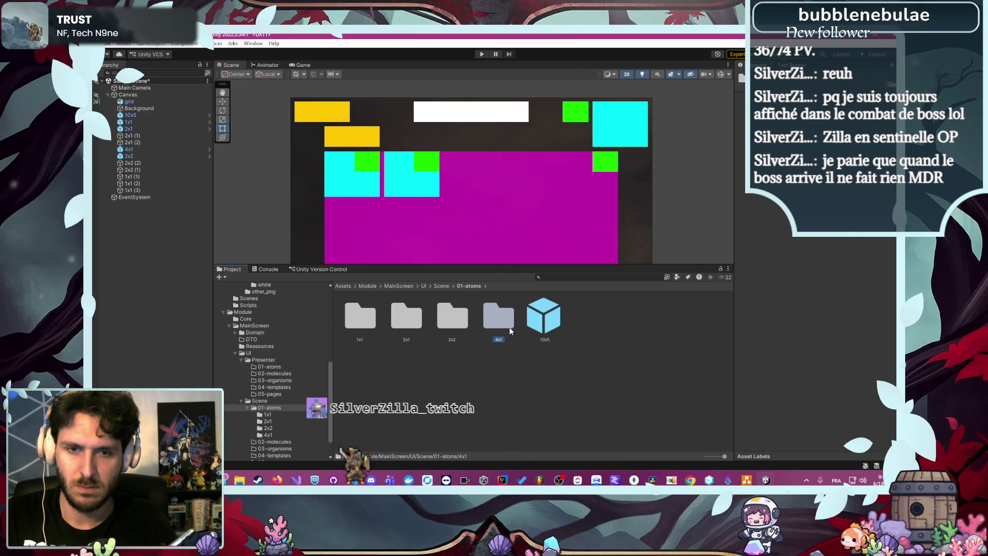
right_click(534, 359)
mouse_move(585, 107)
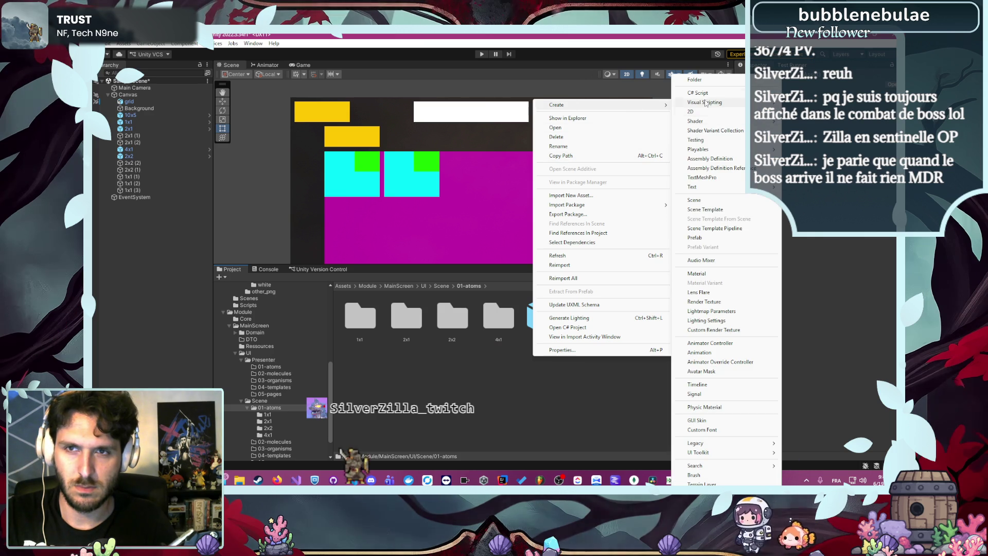
left_click(695, 80)
type("10x5")
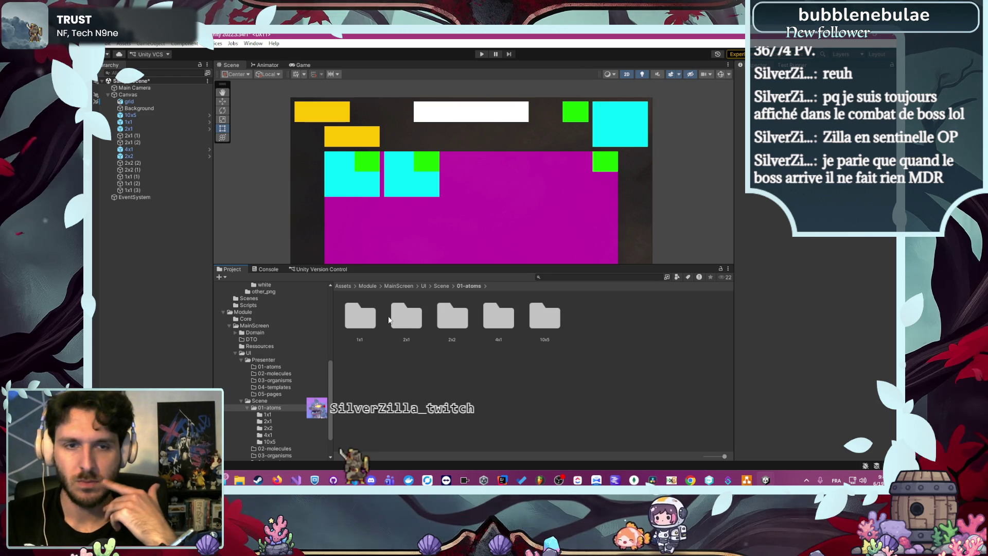
- Open the 1x1 prefab and change its Image colour from green to white
double_click(359, 320)
double_click(359, 320)
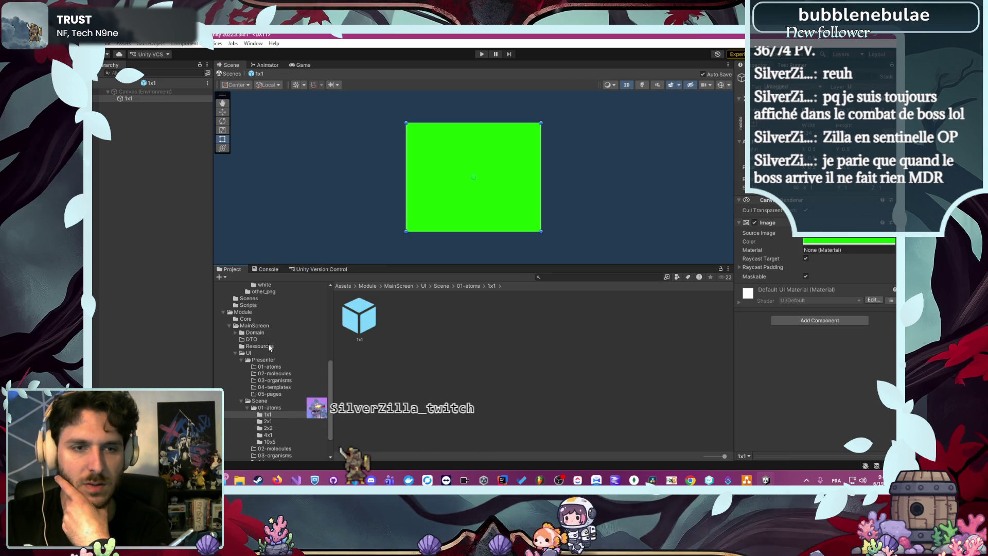
left_click(879, 242)
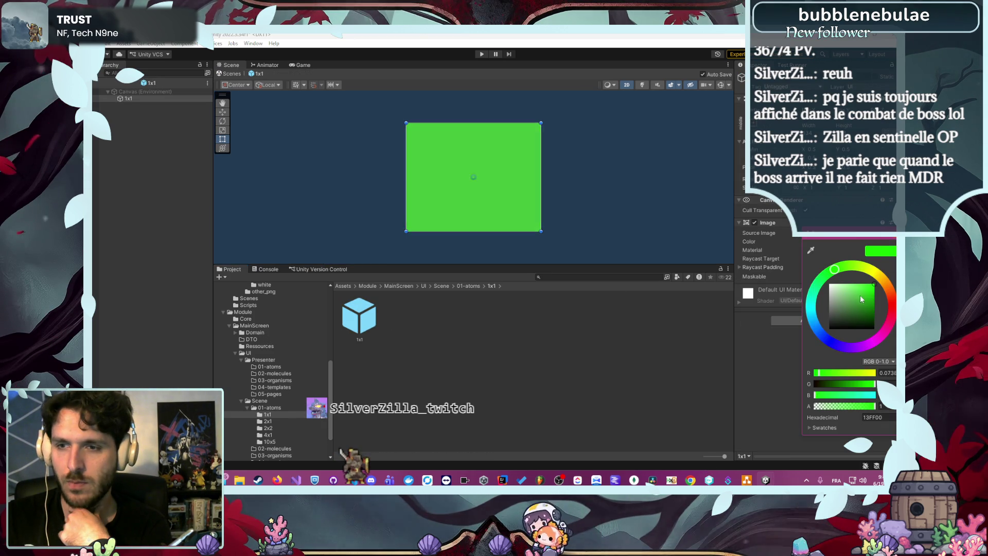
left_click_drag(862, 299, 828, 283)
left_click(367, 350)
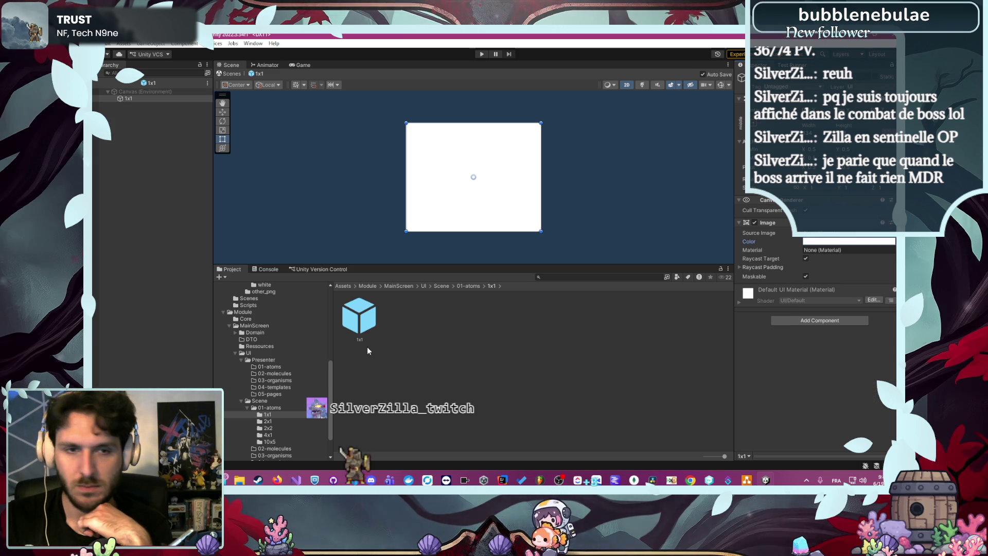
- Apply the ingame icon slot sprite from Ressources as its Source Image
left_click(287, 367)
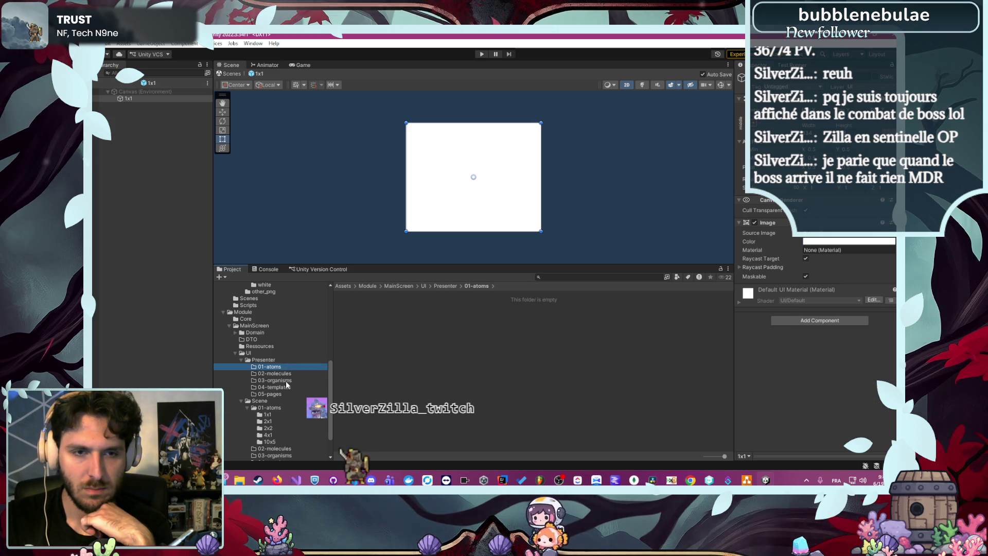
left_click(273, 347)
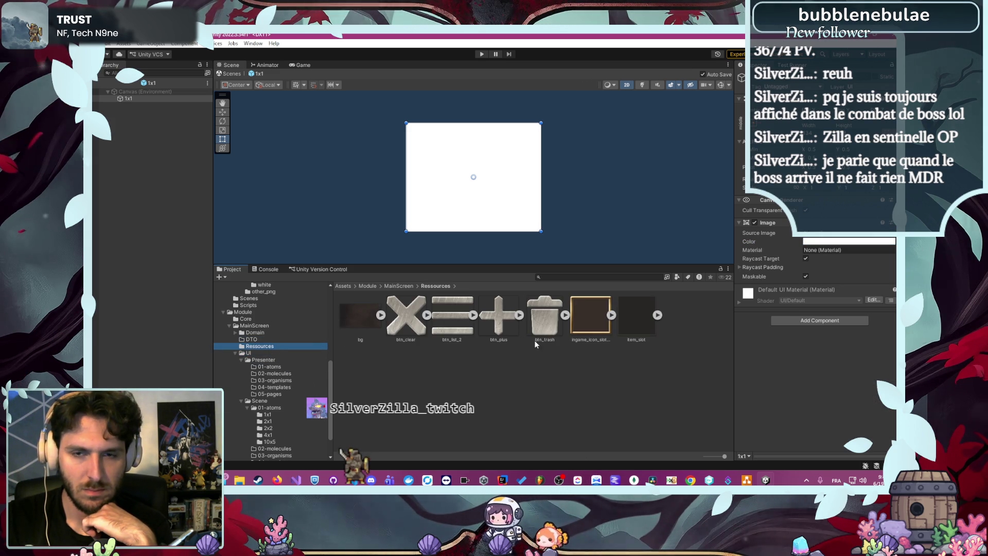
left_click_drag(824, 240, 824, 236)
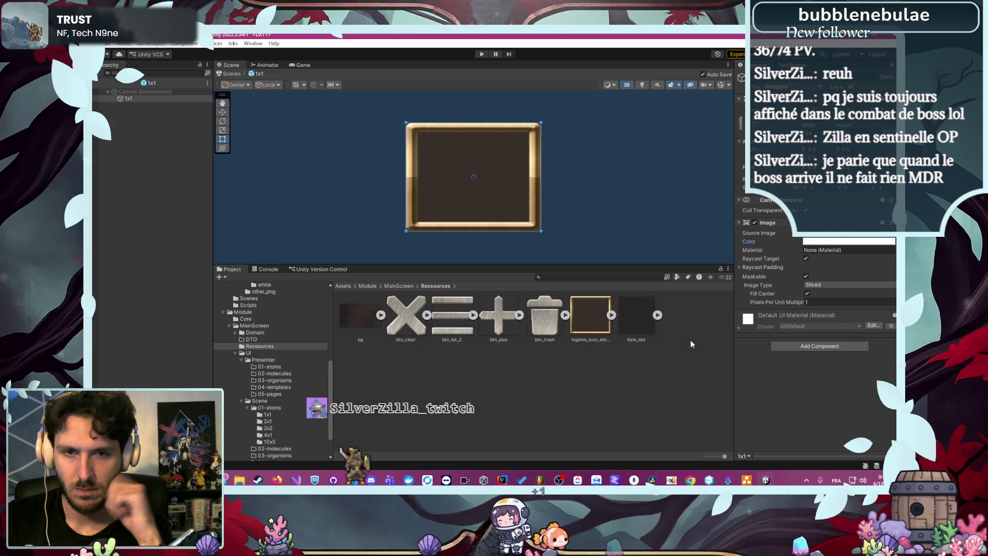
- Open the 1x1 folder under Scene 01-atoms and select the 1x1 prefab
left_click(706, 354)
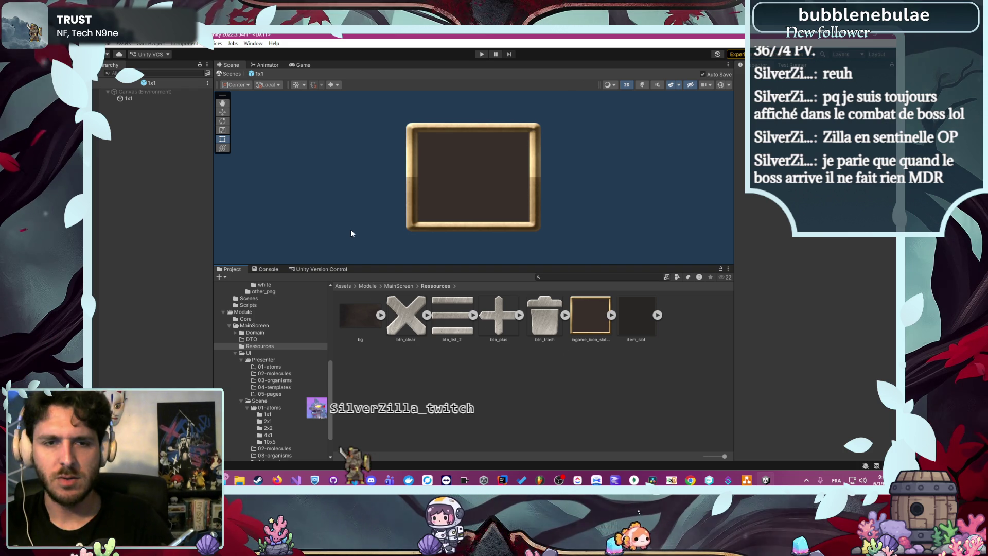
left_click(398, 286)
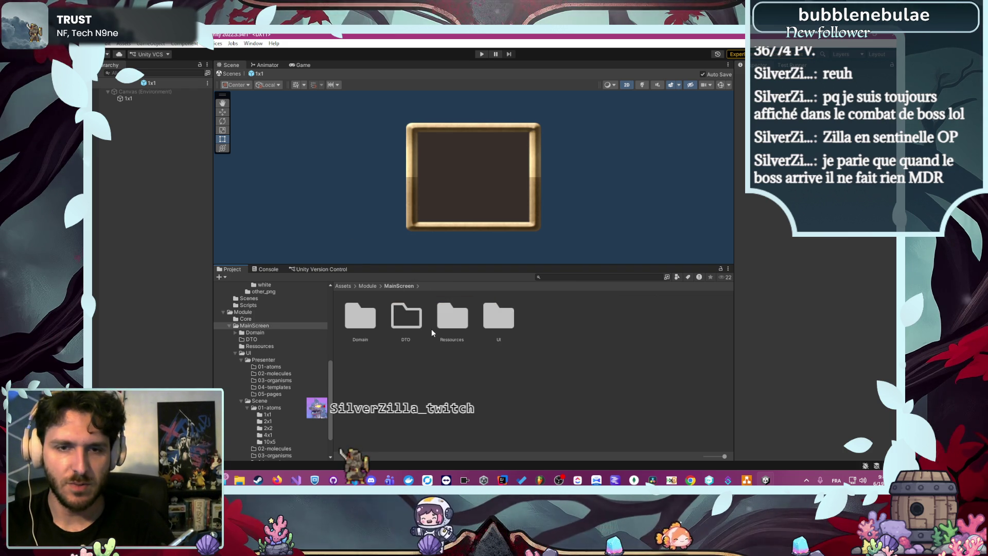
scroll(294, 376, "down", 2)
left_click(268, 381)
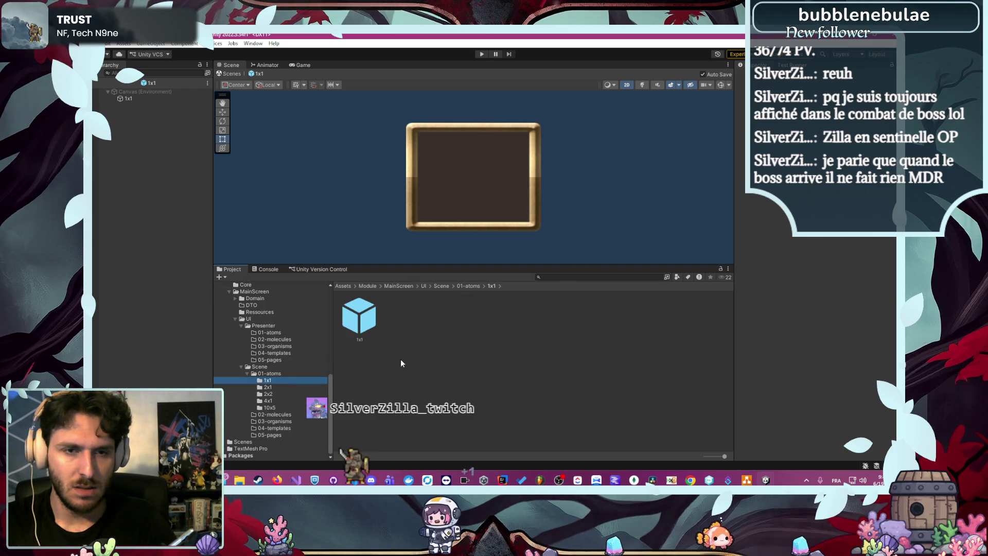
left_click(351, 324)
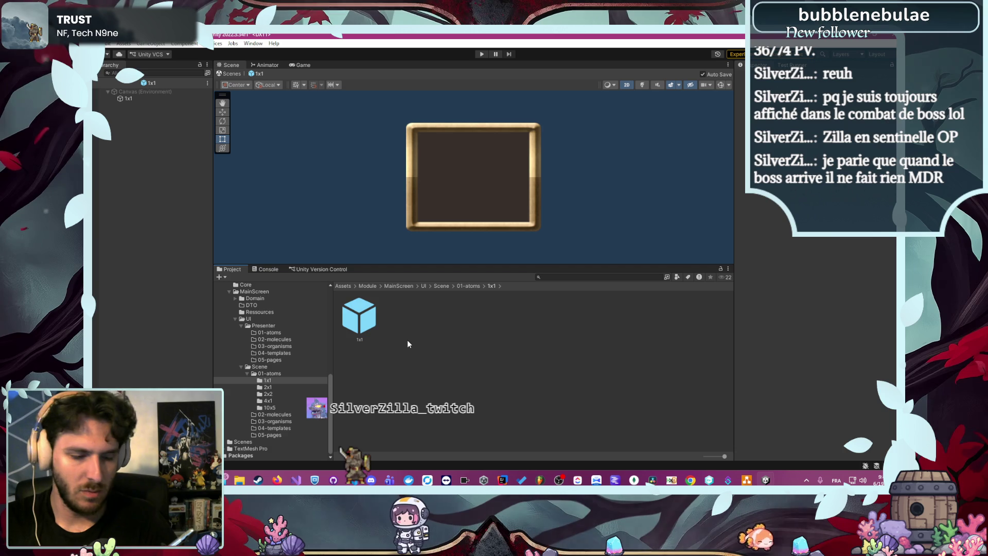
left_click(439, 317)
left_click(361, 330)
left_click(439, 332)
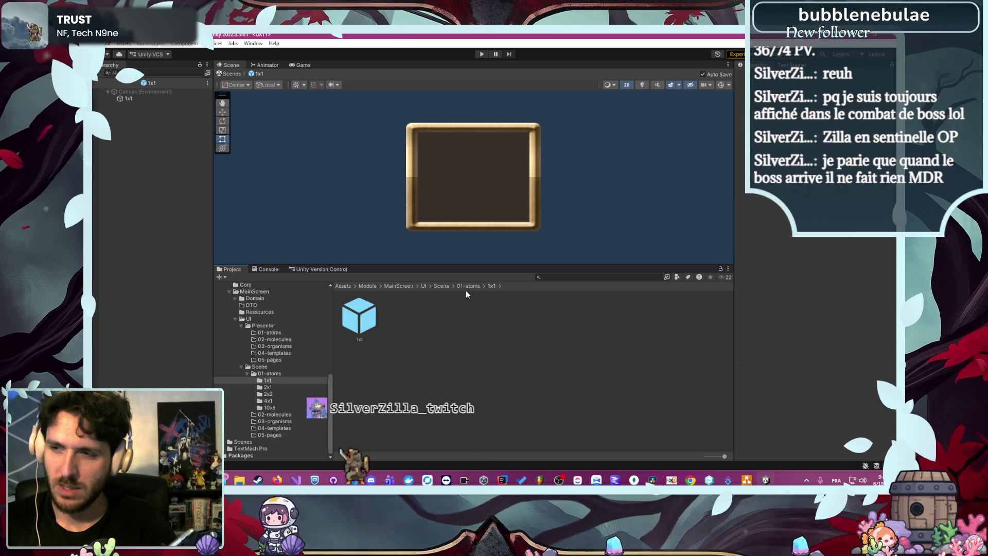
- Go up to 01-atoms, open the empty 02-molecules folder, and glance at the draw.io layout
left_click(474, 288)
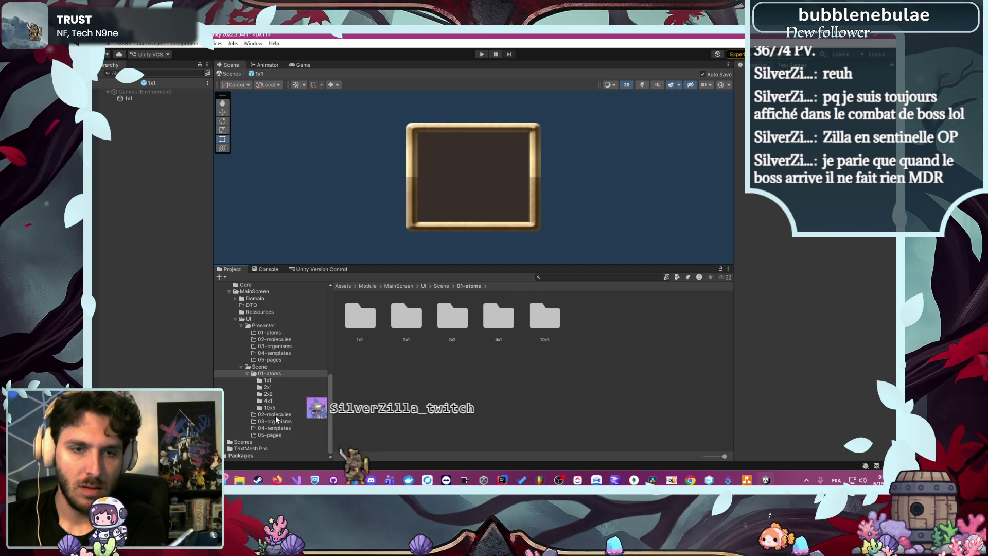
left_click(275, 415)
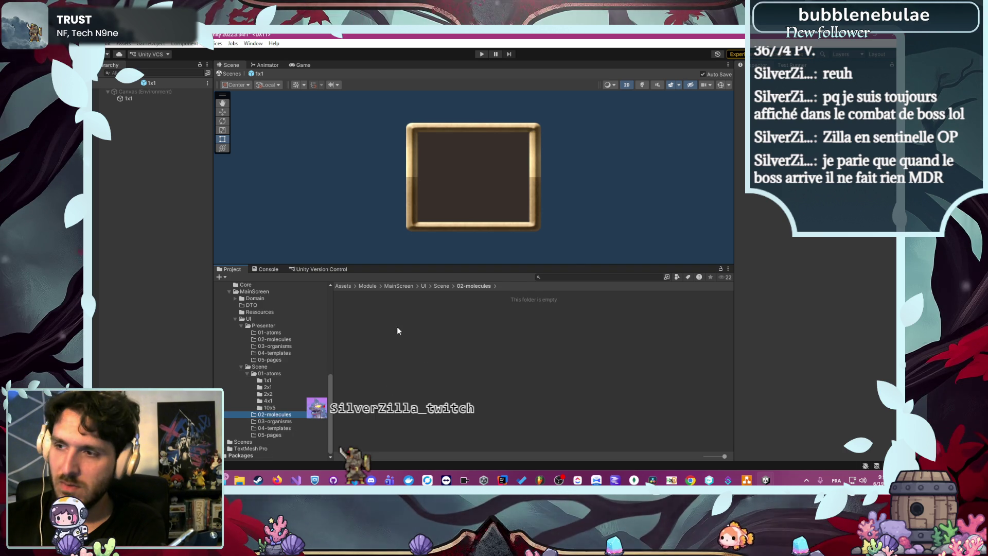
key("alt+Tab")
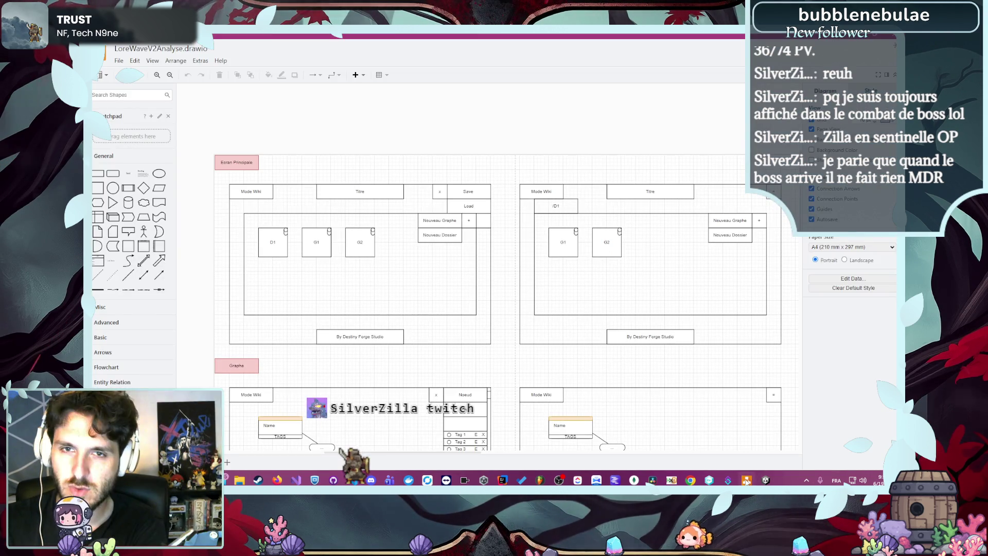
key("alt+Tab")
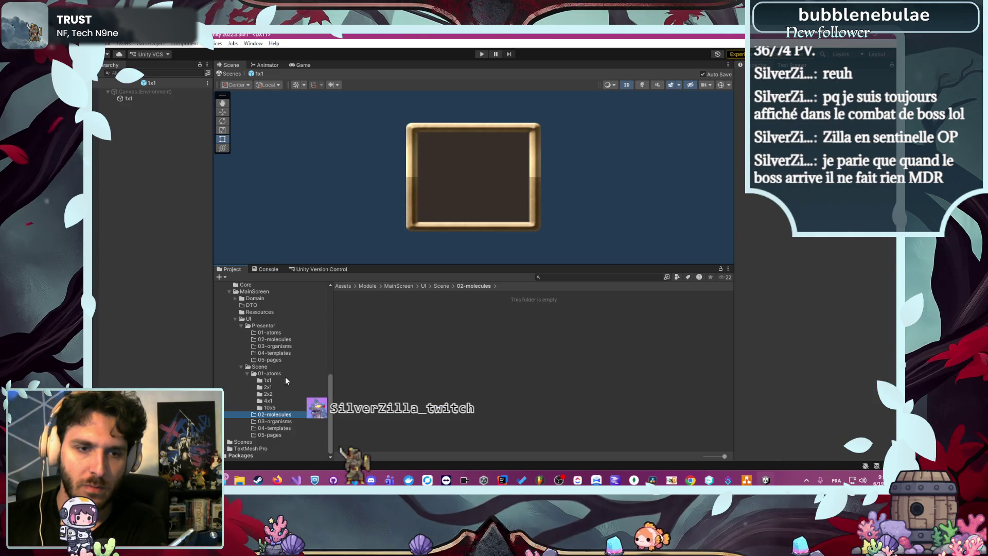
- Create a New Prefab asset in the empty 02-molecules folder via Create > Prefab
left_click(279, 381)
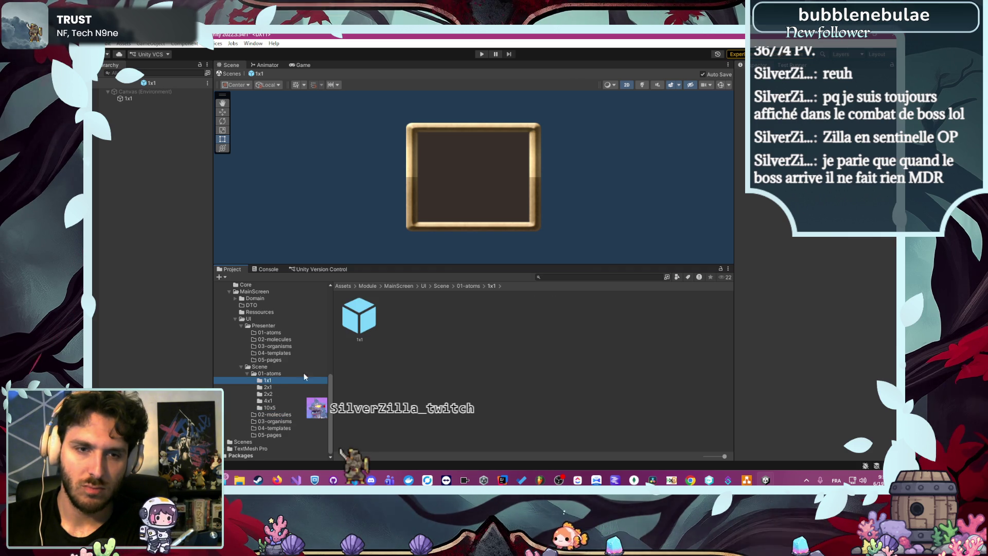
left_click(295, 413)
right_click(412, 367)
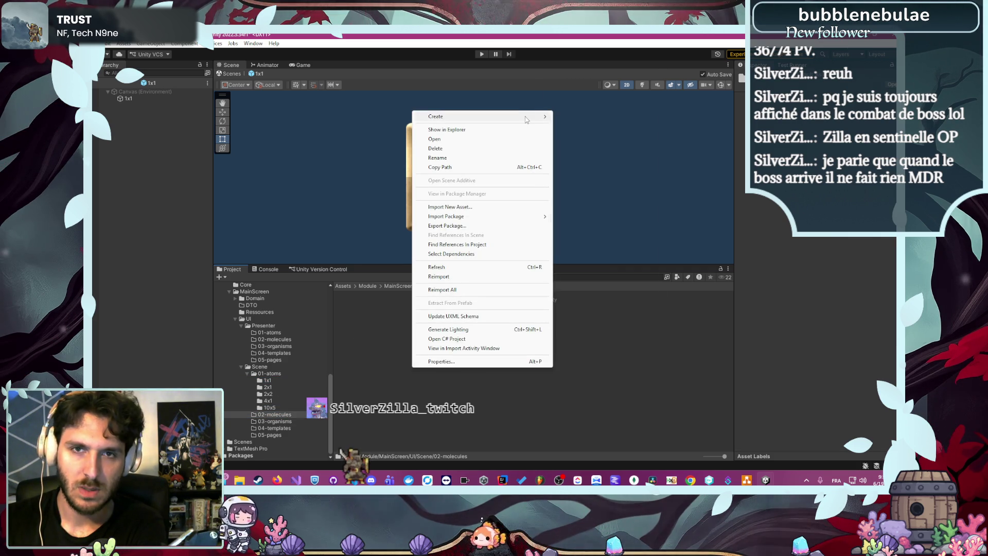
mouse_move(526, 119)
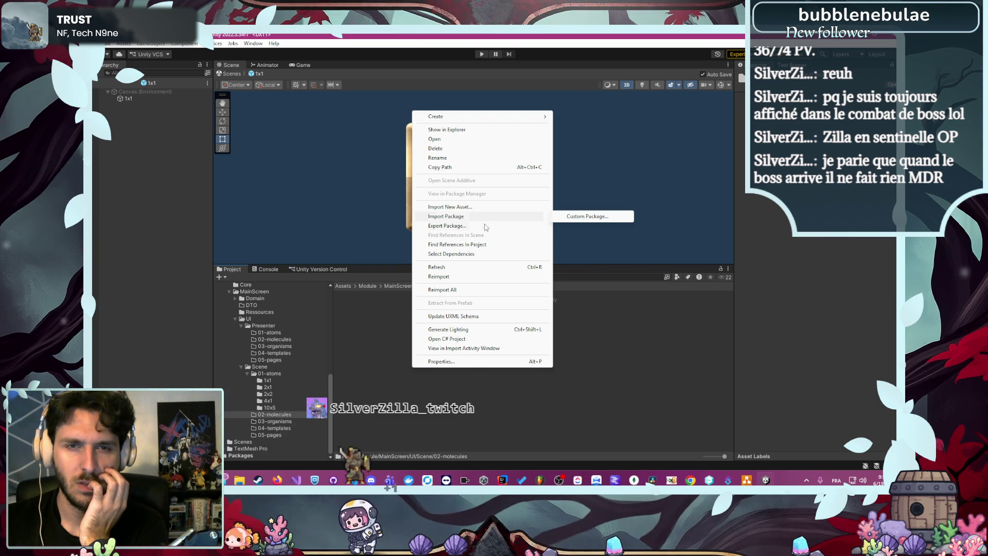
right_click(412, 392)
mouse_move(539, 142)
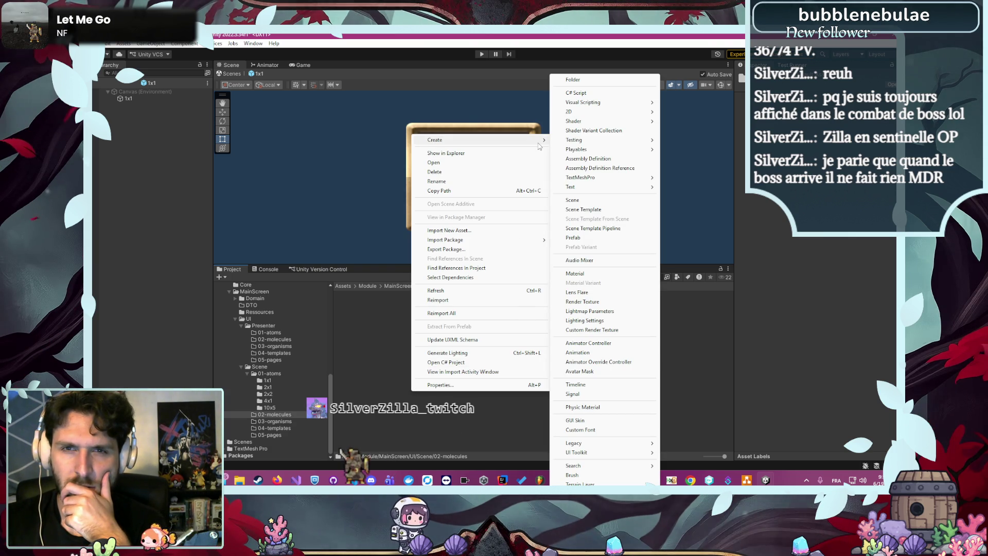
mouse_move(628, 117)
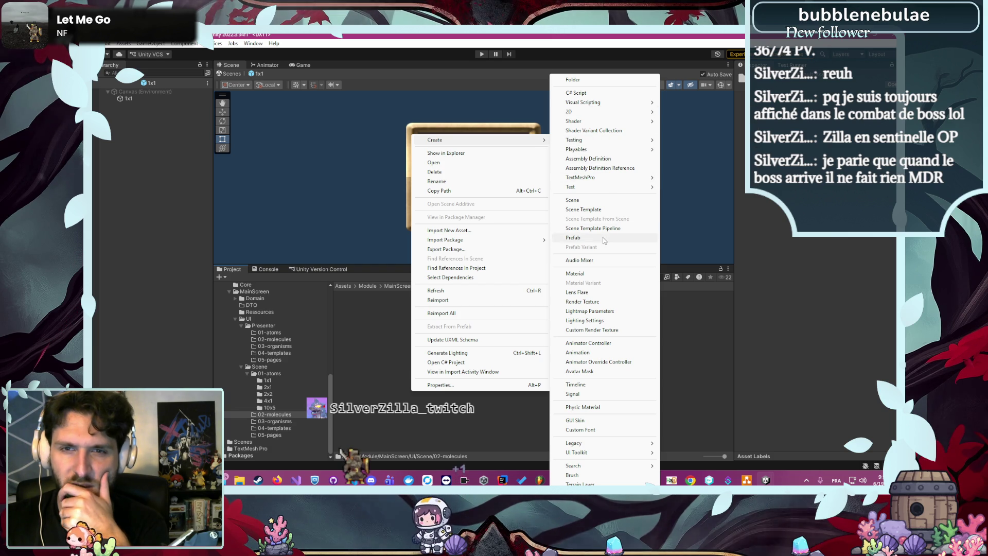
left_click(573, 238)
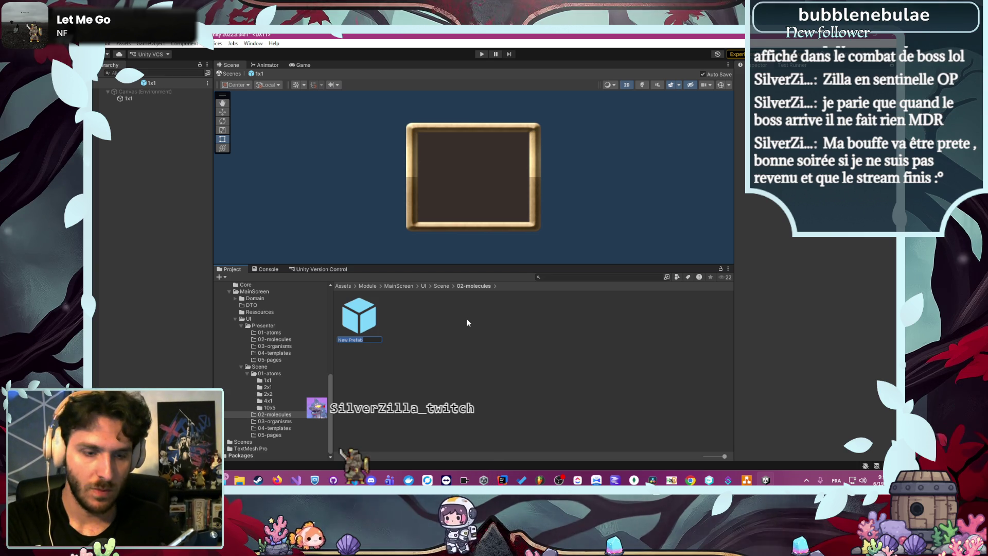
- Name the new prefab RecycleBin and drag the 1x1 atom block into it
type("Recycle")
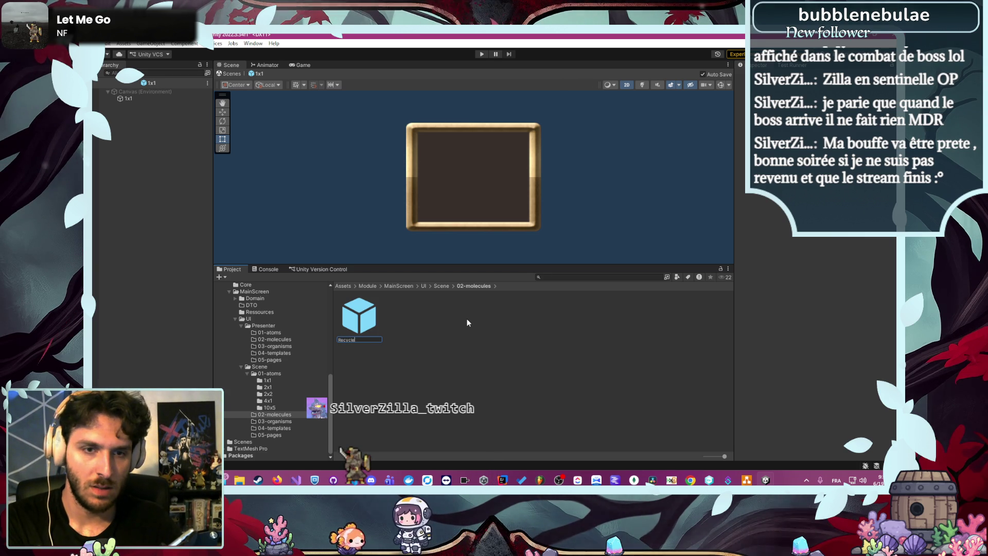
type("Bin")
key("Return")
key("Return")
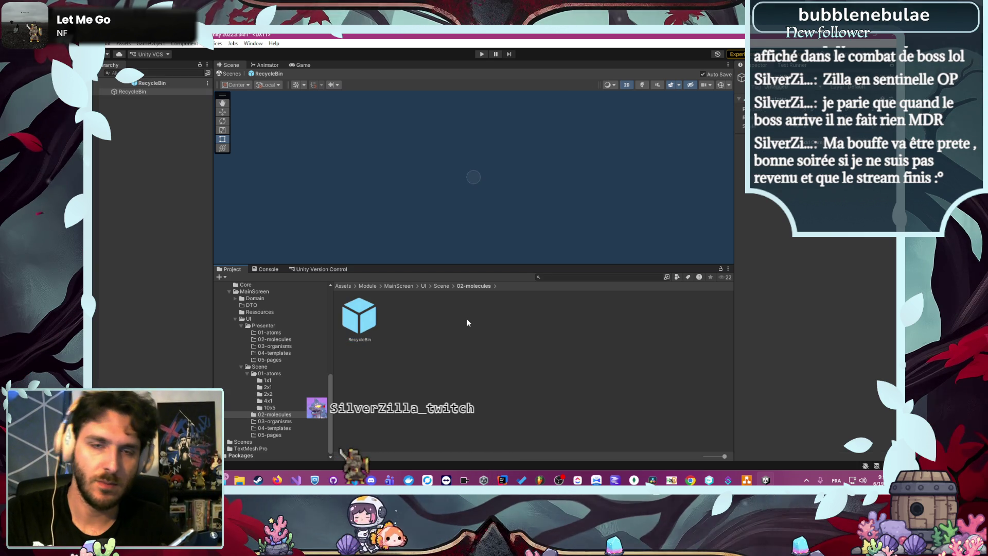
left_click(266, 381)
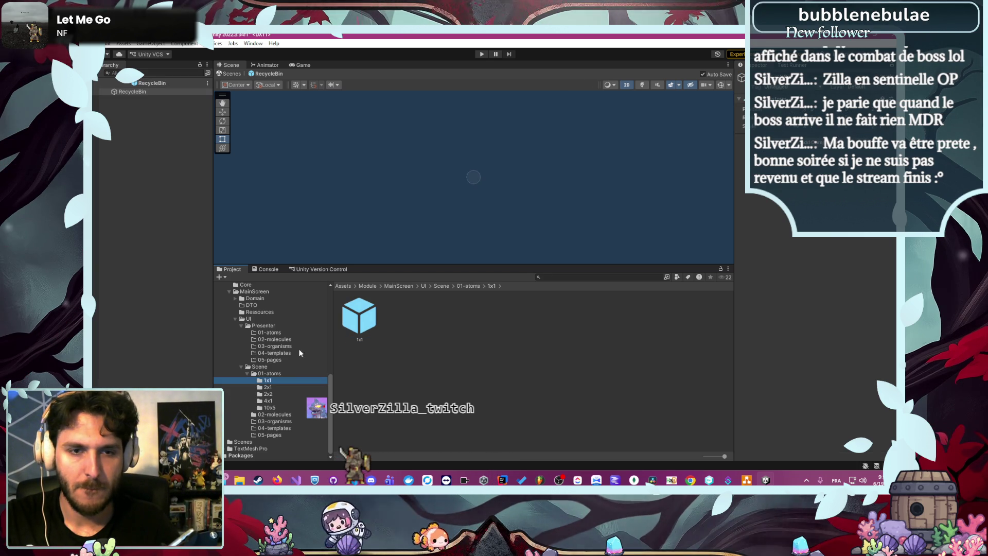
left_click_drag(492, 149, 524, 172)
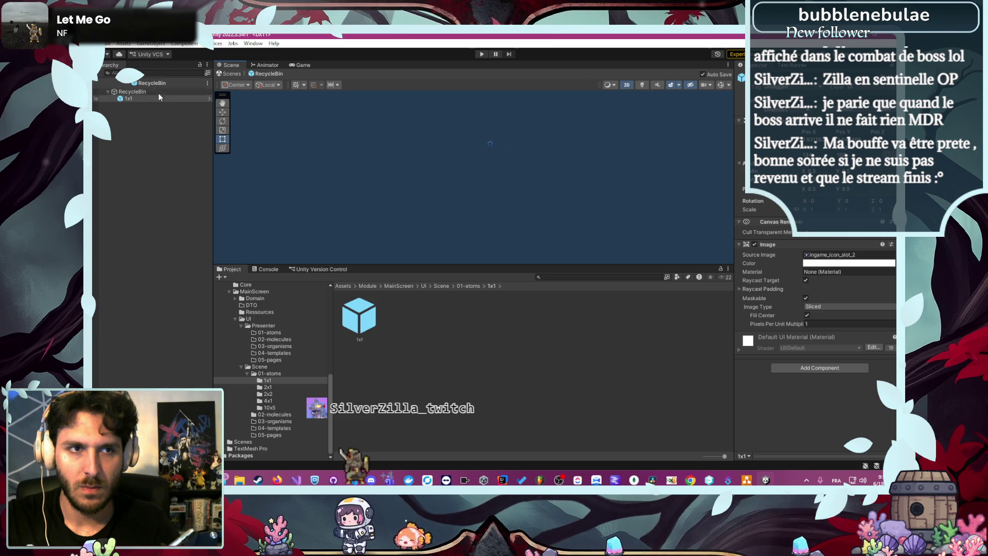
- Select the nested 1x1 block in RecycleBin and open the 1x1 atom prefab for editing
left_click(586, 175)
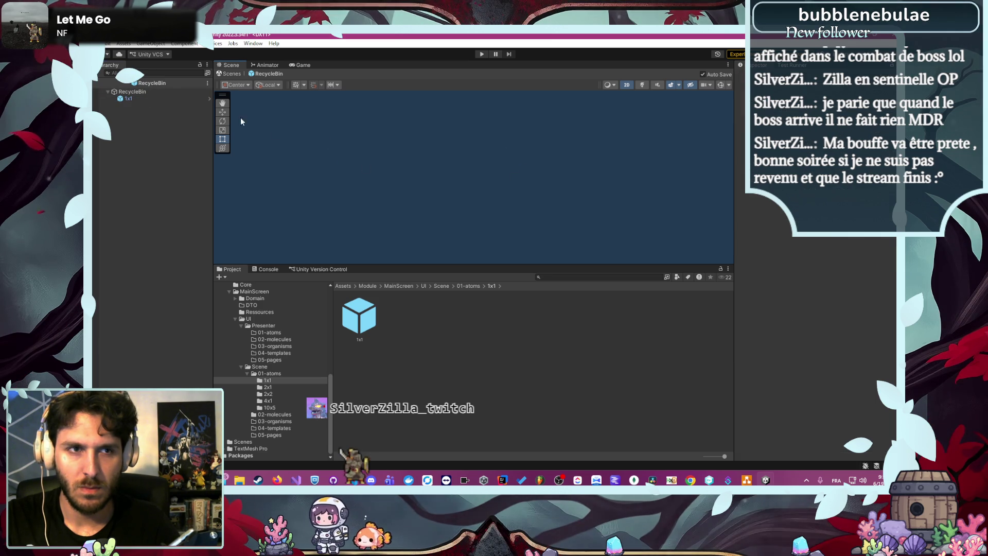
left_click(142, 99)
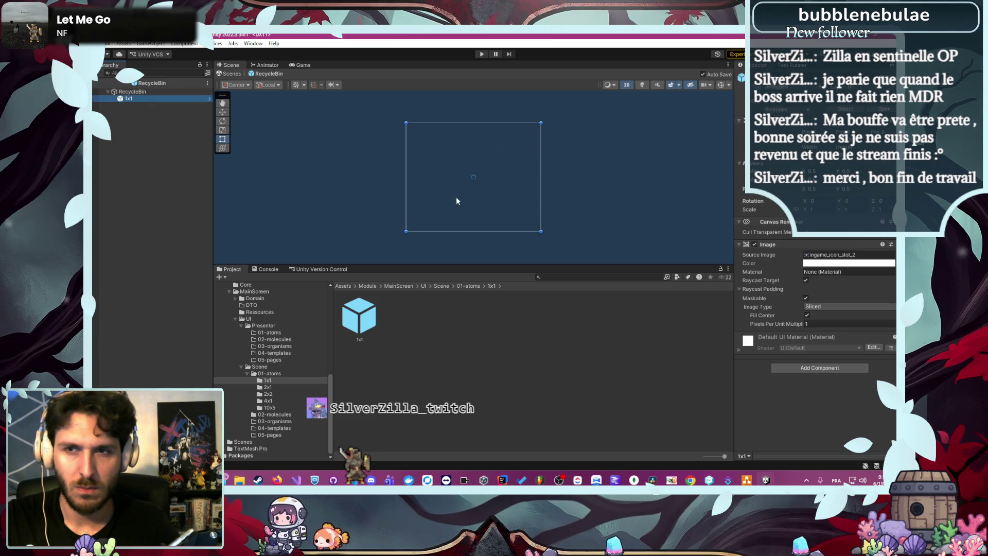
left_click(329, 230)
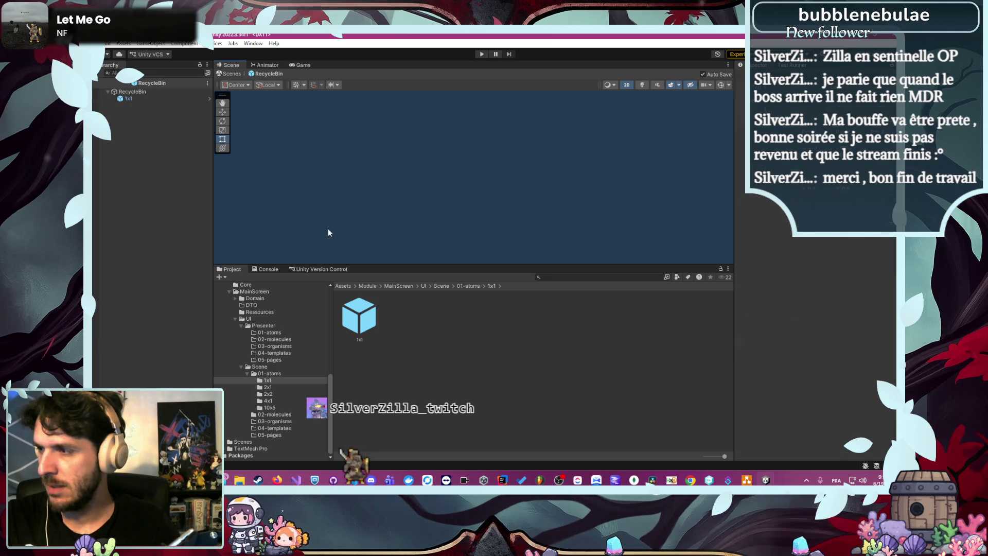
left_click(143, 100)
double_click(360, 315)
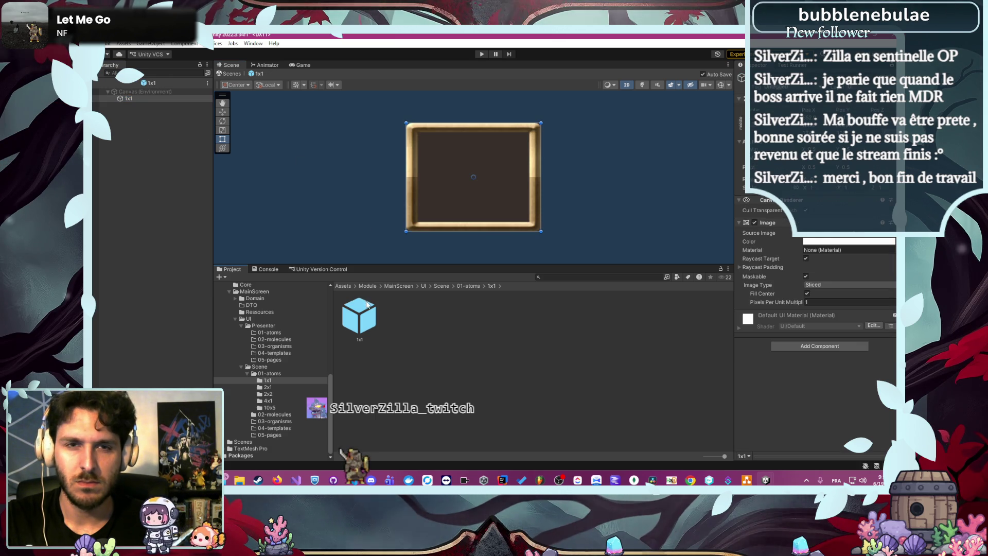
left_click(321, 193)
- Reopen RecycleBin from 02-molecules and check the 1x1 block's image colour, leaving it unchanged
left_click(273, 415)
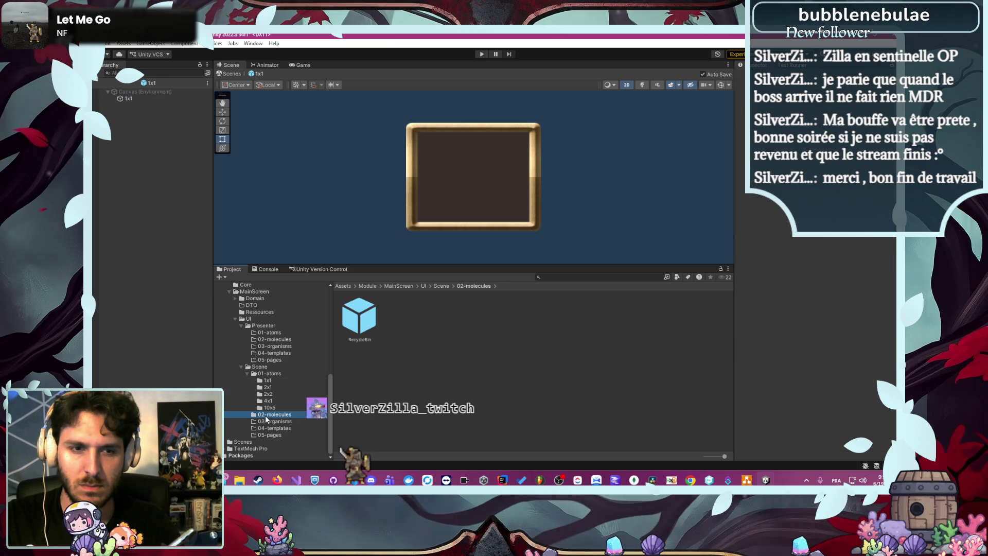
double_click(354, 334)
left_click(149, 98)
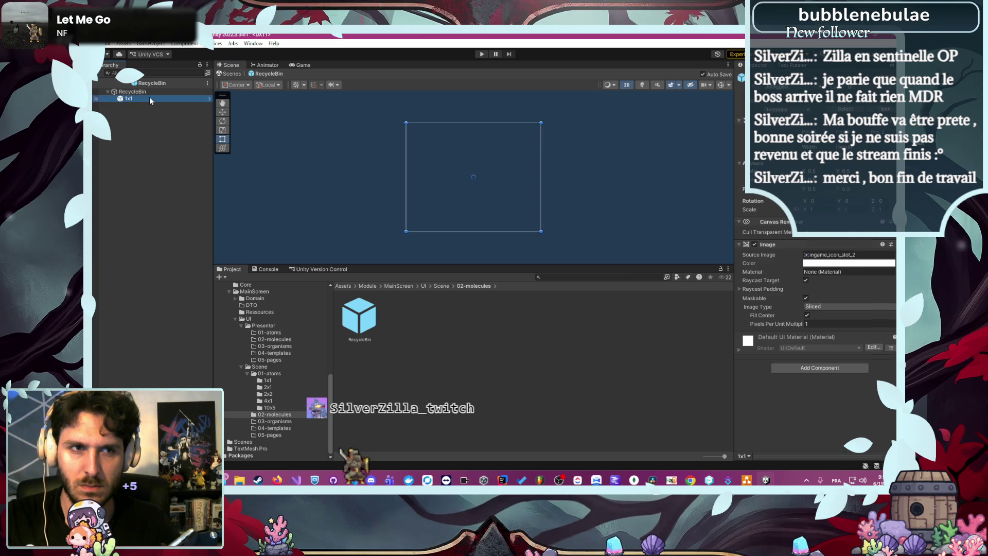
left_click(860, 263)
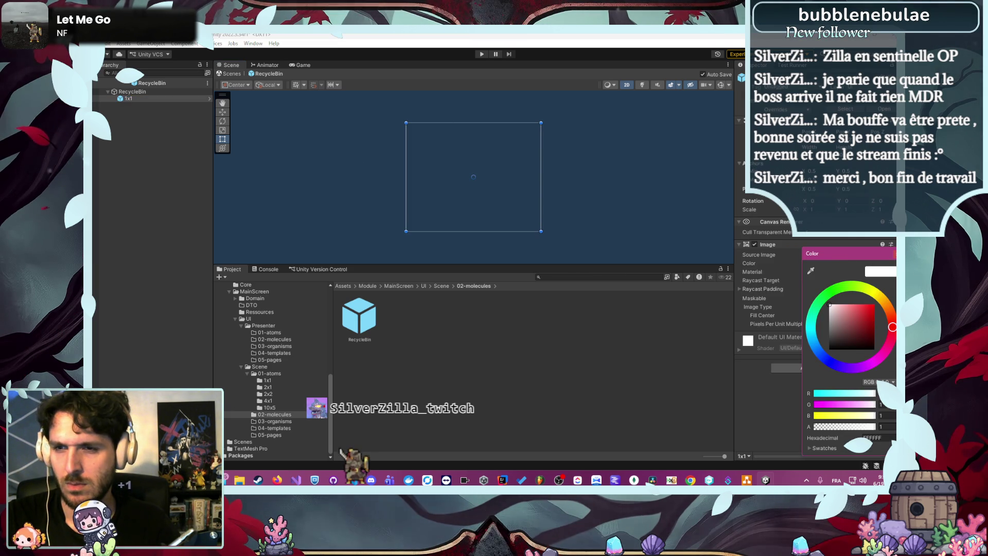
left_click_drag(866, 259, 865, 265)
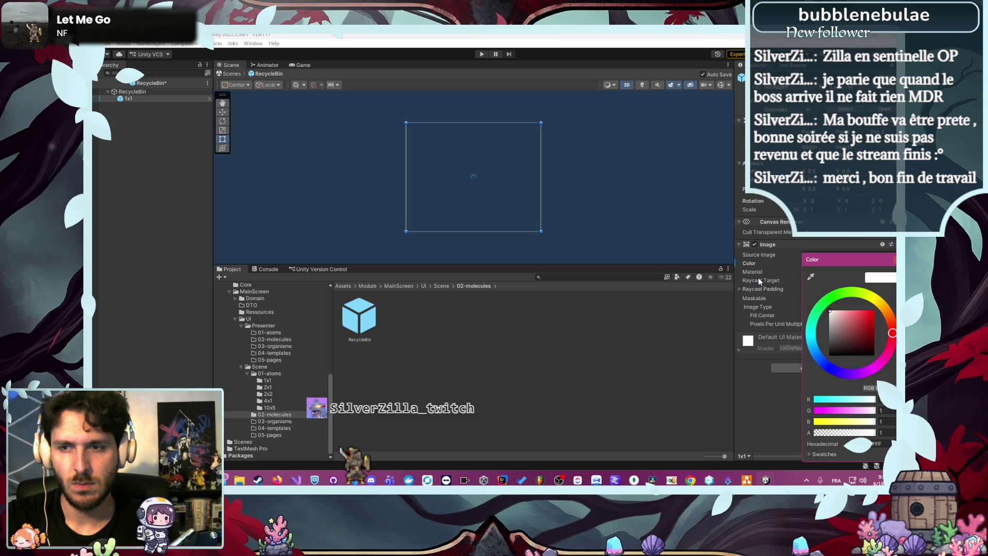
left_click(894, 259)
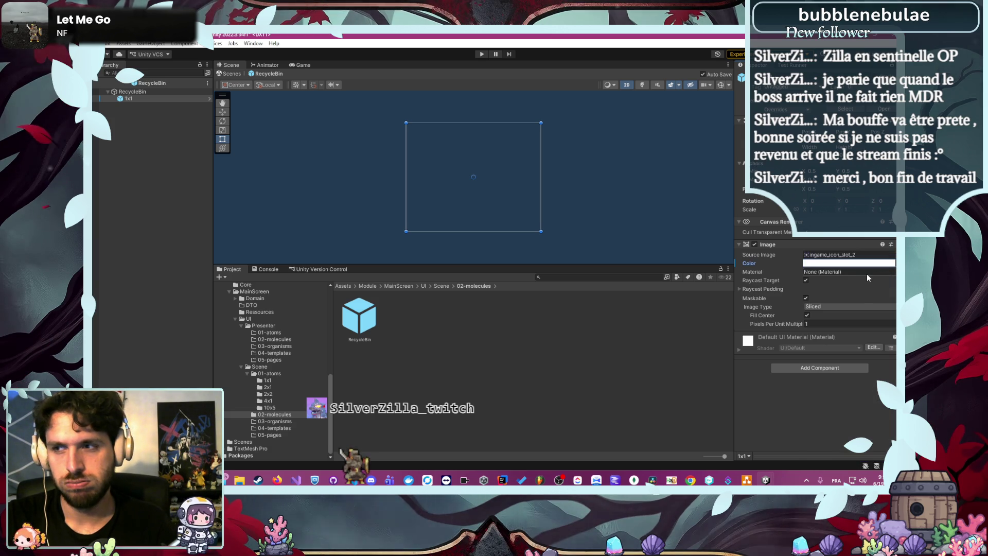
left_click(161, 136)
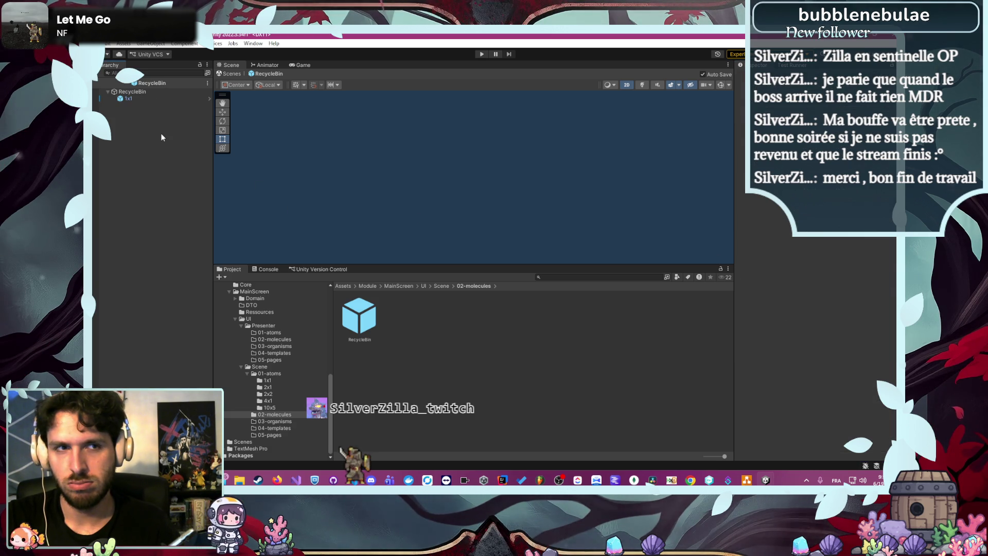
- Dismiss the Hierarchy create menu and open the 01-atoms/1x1 prefab in Prefab Mode
right_click(152, 100)
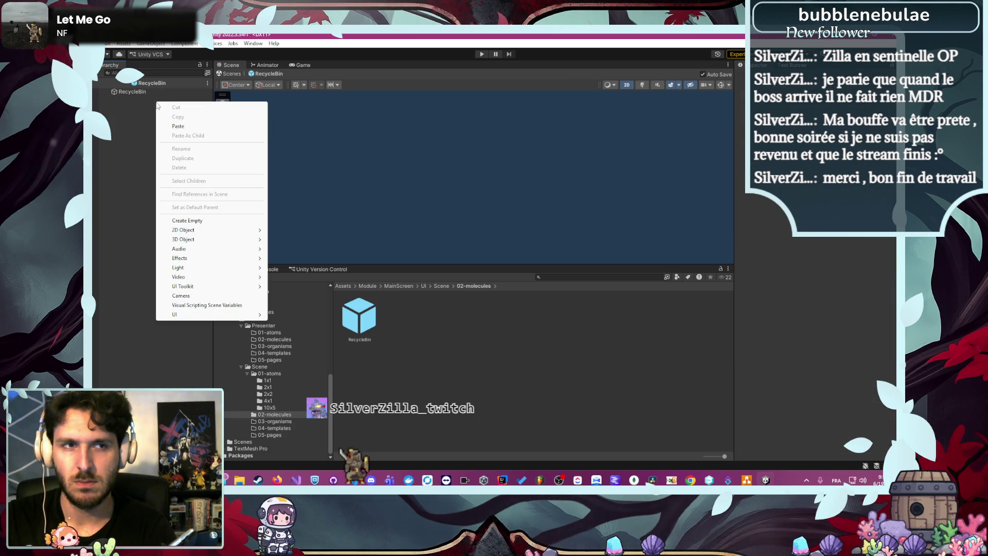
mouse_move(232, 315)
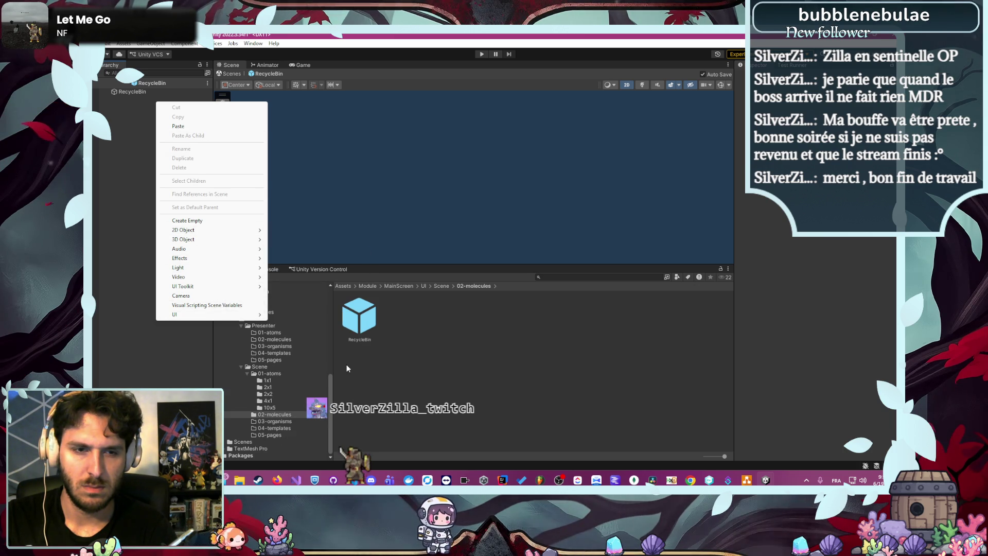
left_click(315, 383)
left_click(269, 374)
left_click(268, 381)
double_click(359, 317)
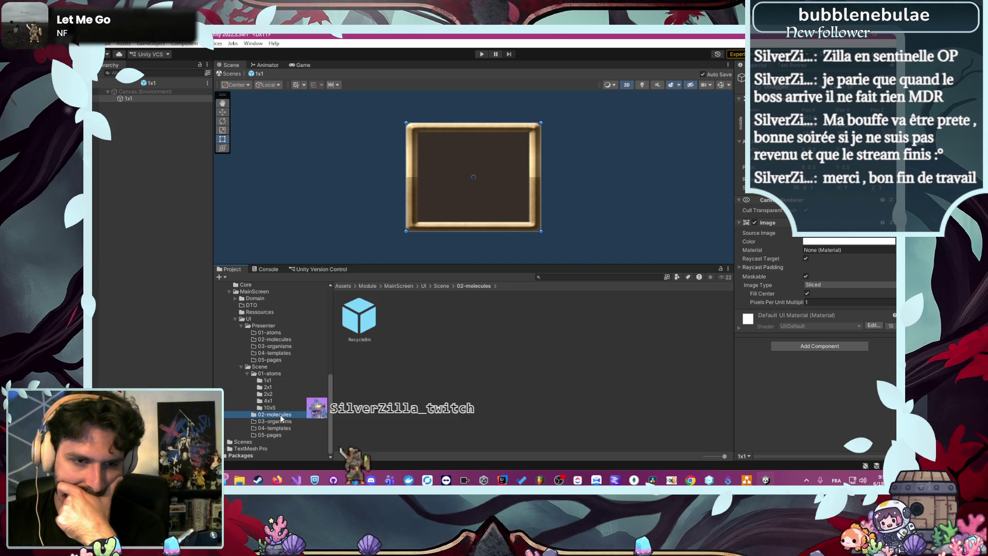
- Open the RecycleBin prefab, then switch back to the 1x1 atom prefab
double_click(351, 327)
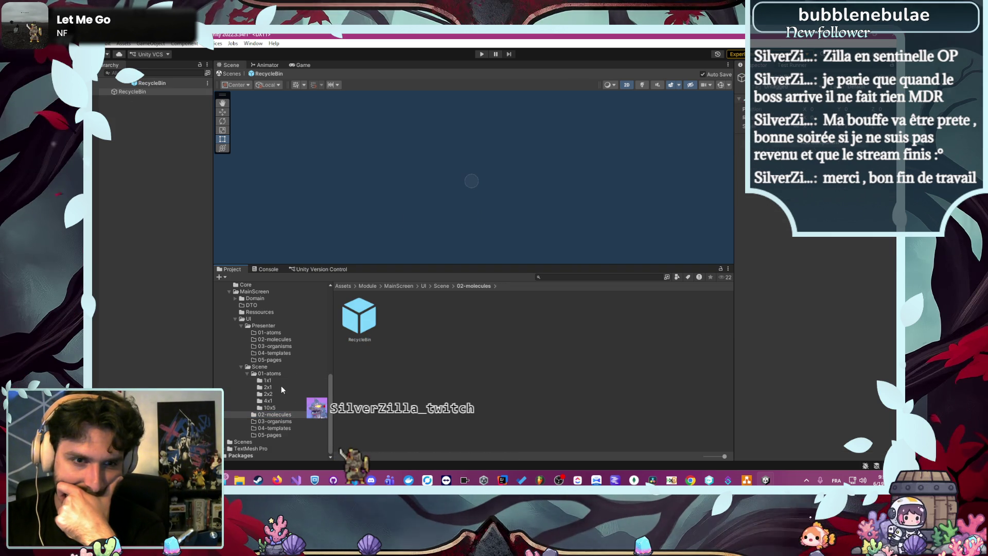
left_click(269, 381)
double_click(359, 316)
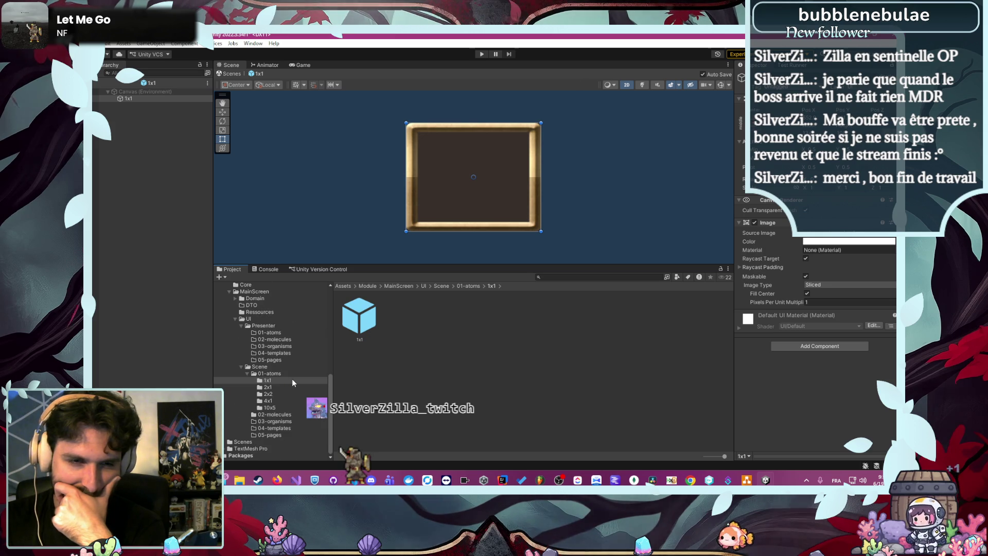
left_click(408, 351)
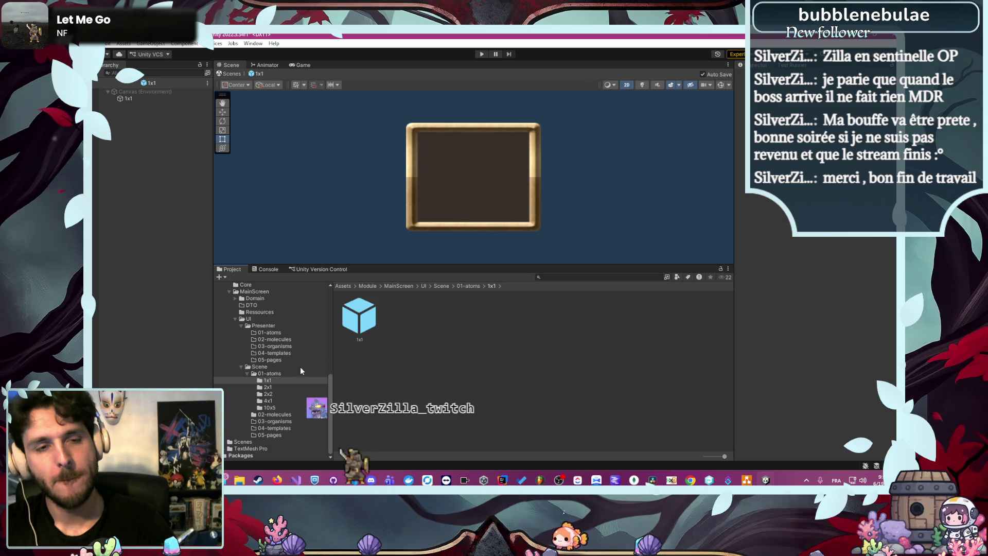
- Open SampleScene and save its changes, view the block layout, then open RecycleBin from 02-molecules
left_click(243, 441)
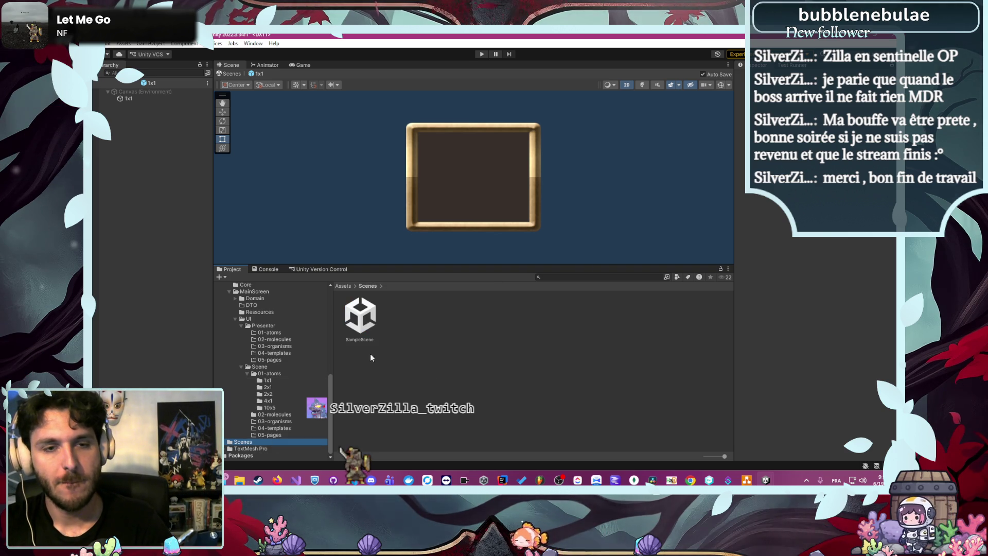
double_click(368, 325)
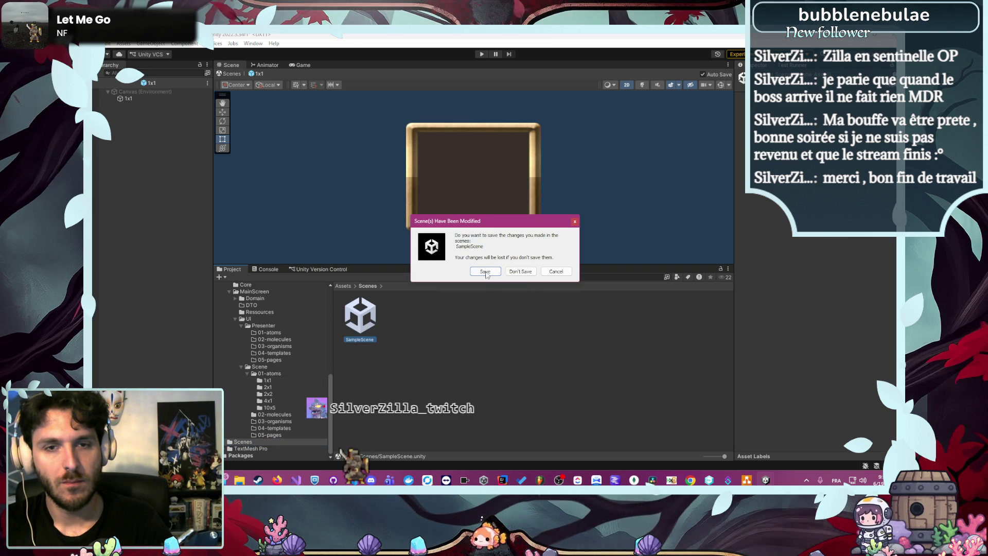
left_click(485, 272)
scroll(314, 191, "down", 3)
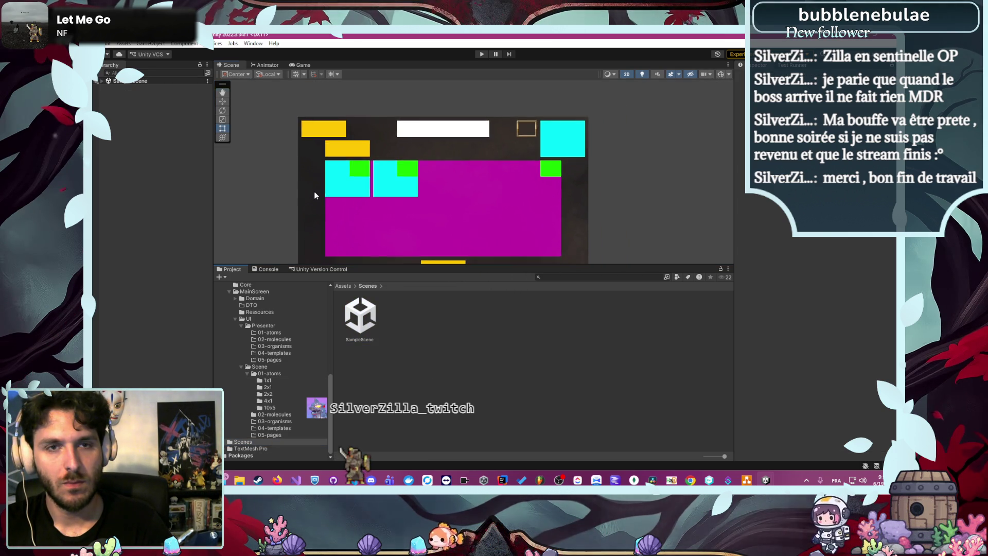
mouse_move(314, 191)
left_mouse_down()
mouse_move(362, 156)
mouse_move(378, 159)
left_mouse_up()
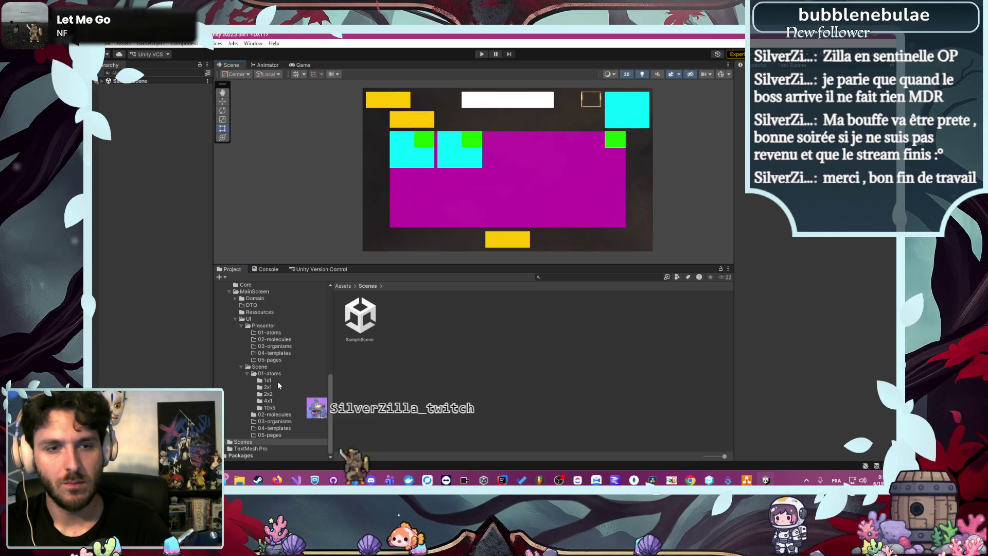
left_click(274, 414)
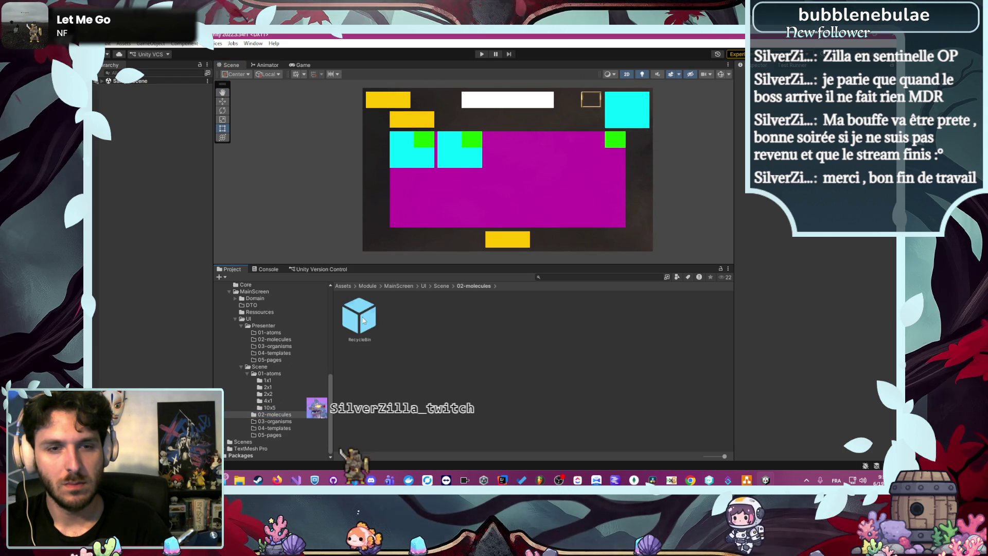
double_click(363, 320)
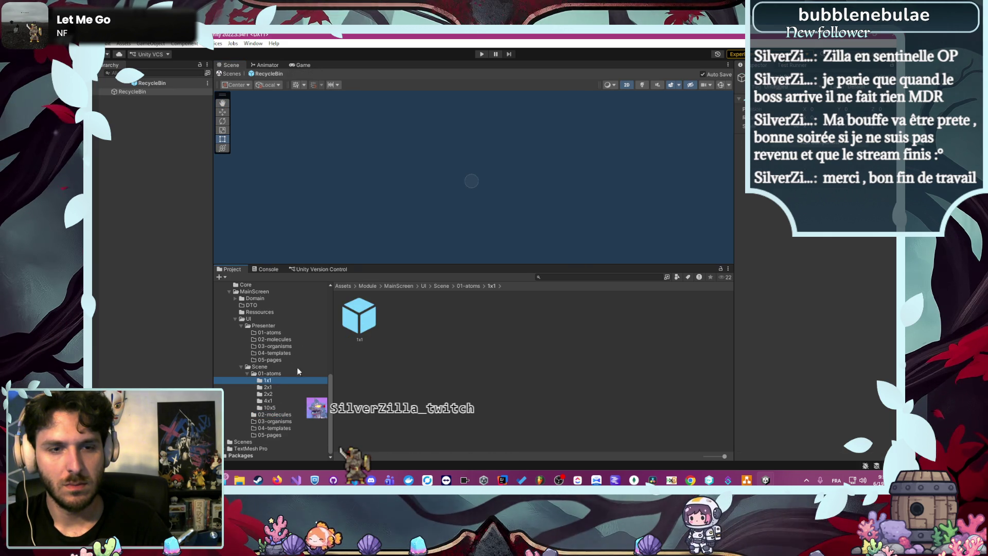
- Add and remove a 1x1 instance in RecycleBin, delete the 1x1 prefab asset, then undo the removal
left_click_drag(359, 316, 148, 236)
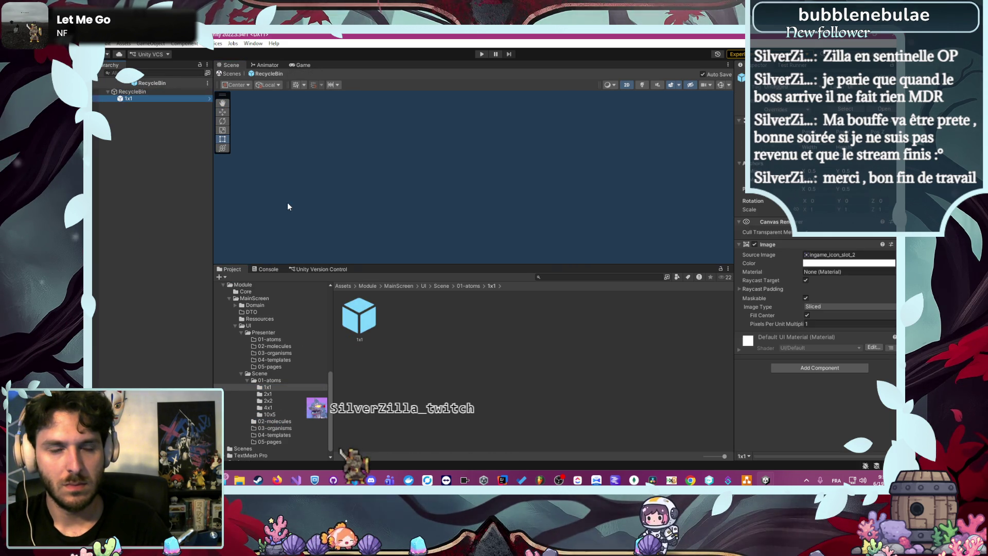
double_click(129, 99)
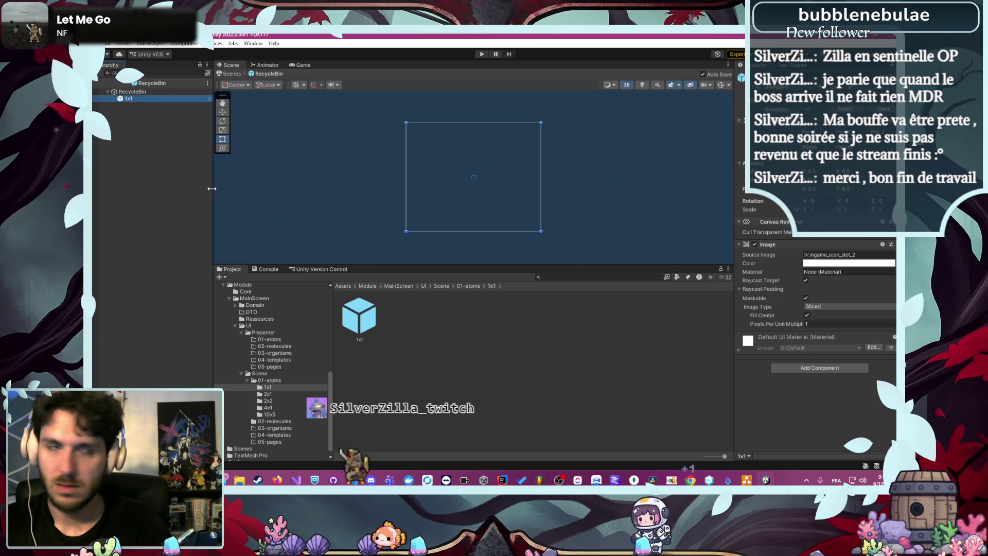
key("Delete")
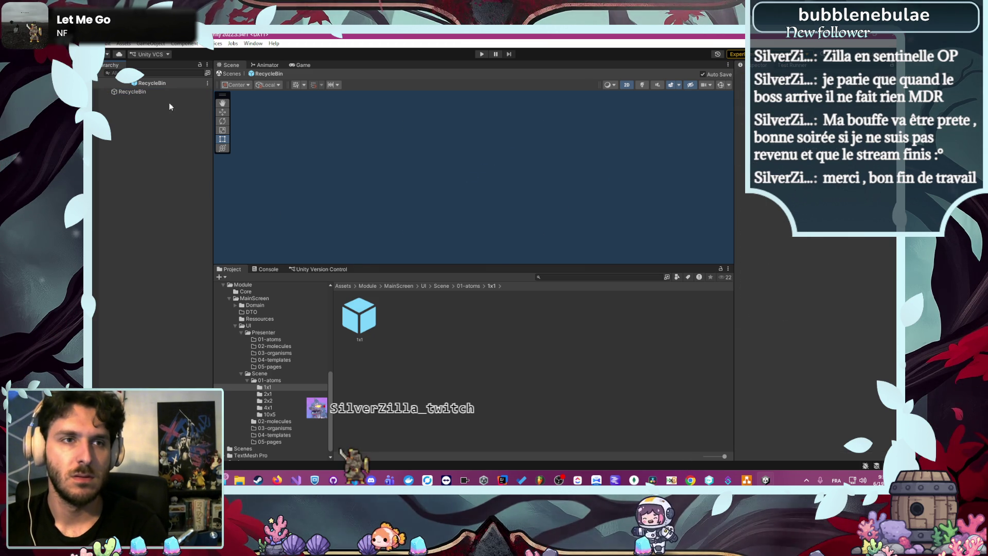
left_click(359, 316)
key("Delete")
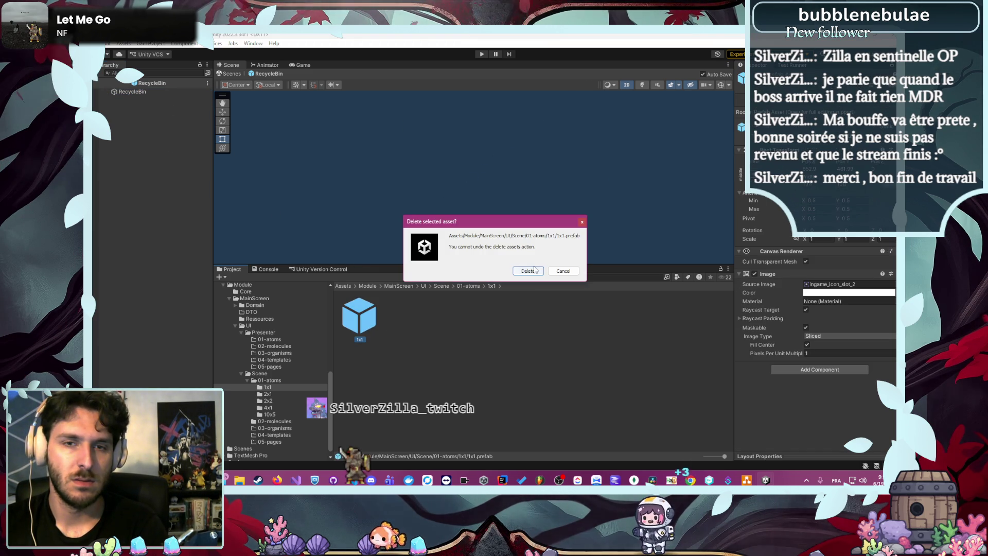
left_click(535, 270)
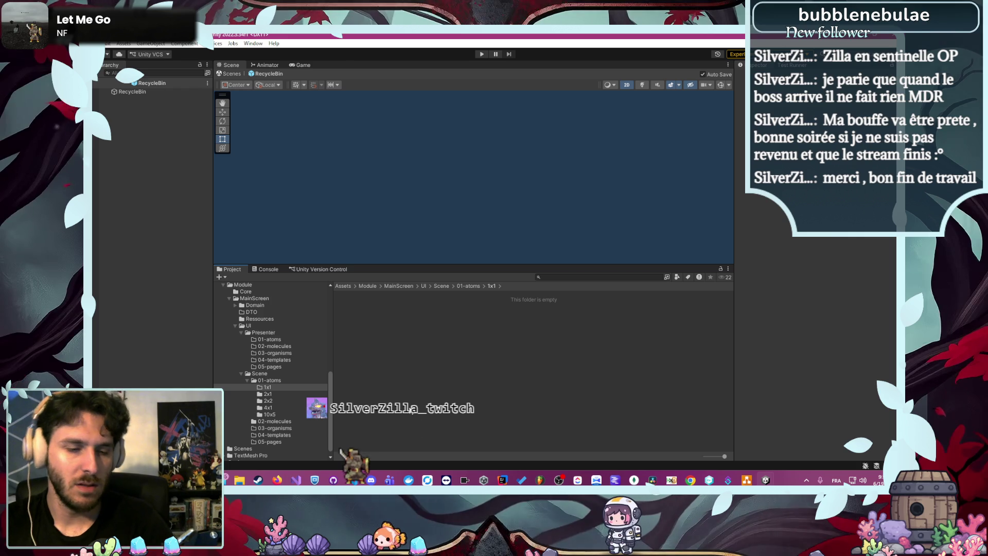
key("ctrl+z")
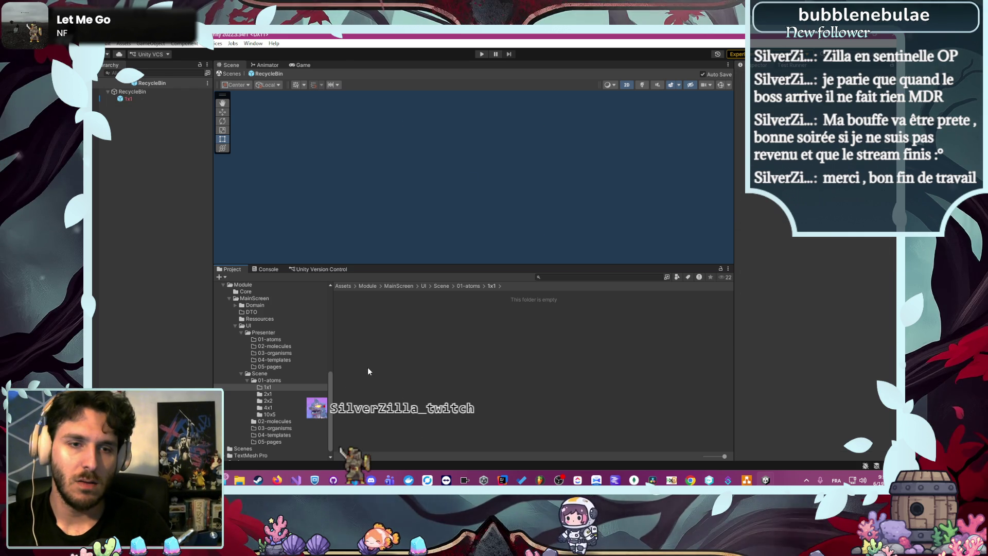
- Pick an option from a Project context menu and select SampleScene in the Scenes folder
right_click(432, 359)
left_click(388, 368)
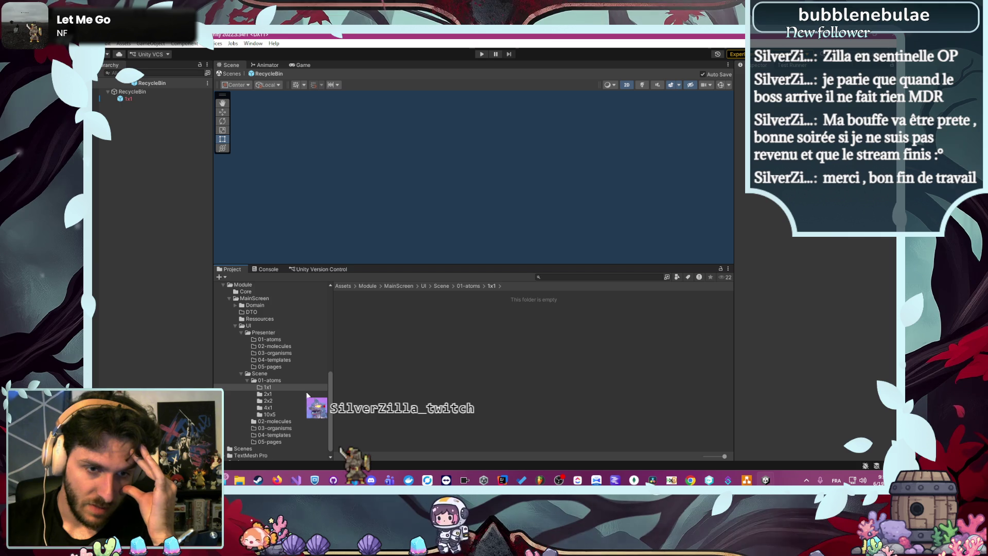
scroll(285, 425, "down", 1)
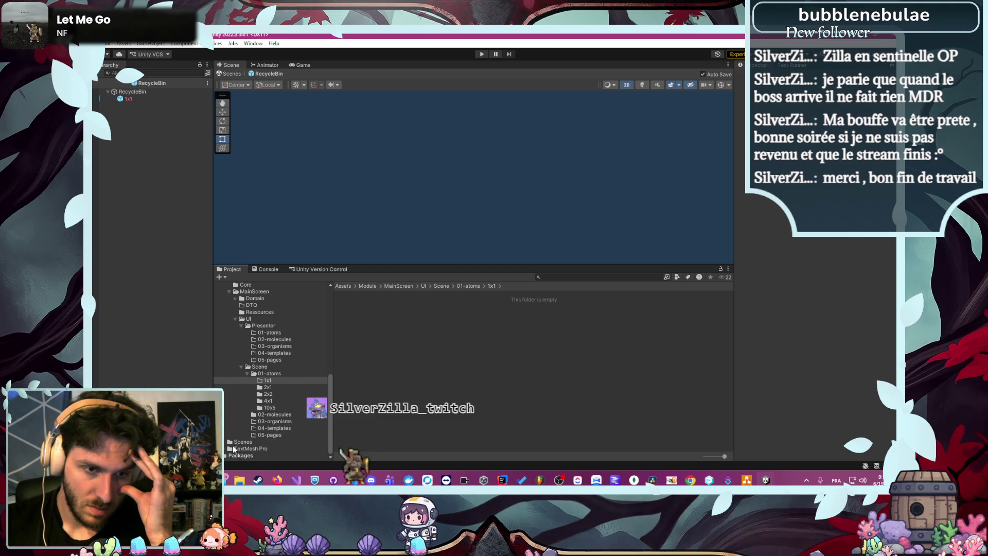
left_click(237, 442)
left_click(363, 322)
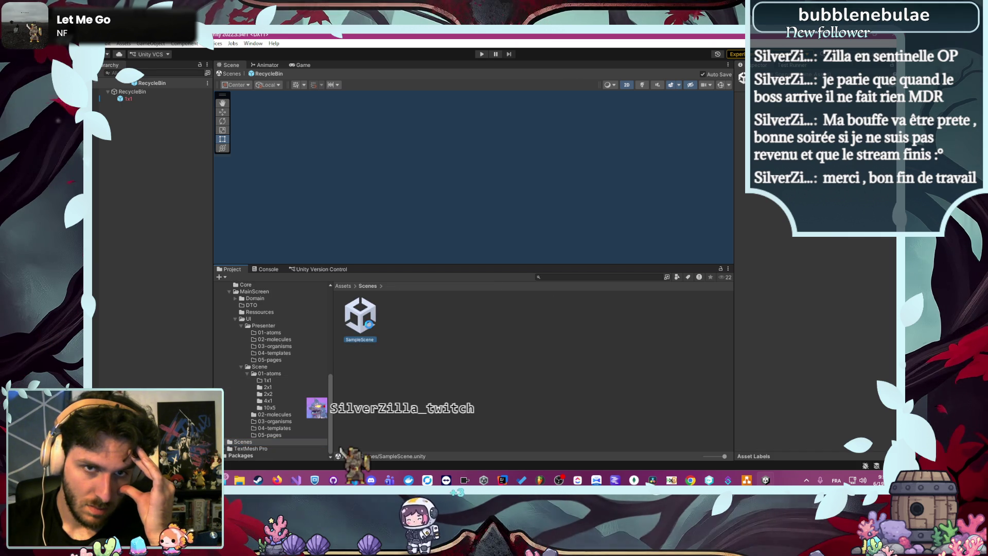
- Open SampleScene, expand Canvas, and drag the green 1x1 (1) block into 01-atoms/1x1 as a prefab
double_click(360, 316)
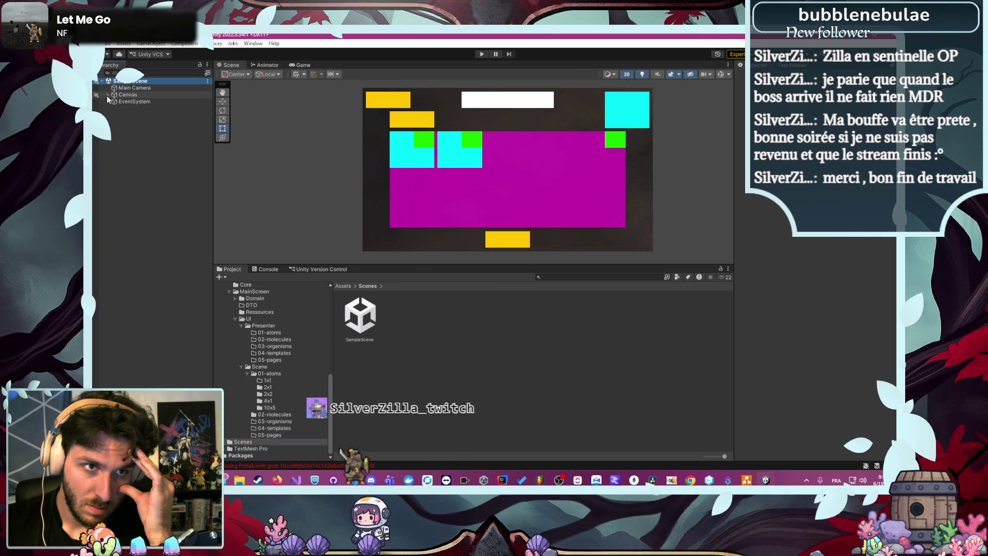
left_click(107, 95)
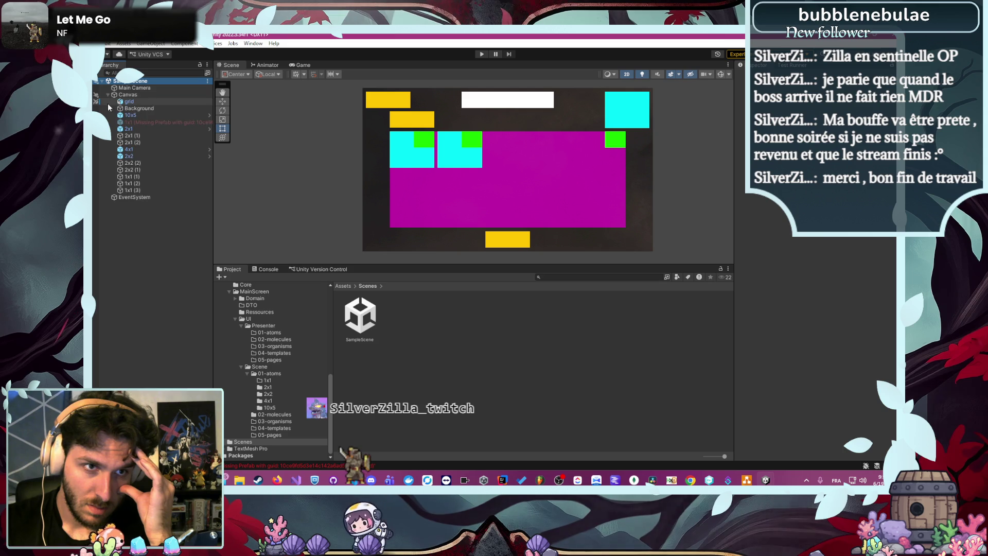
right_click(146, 120)
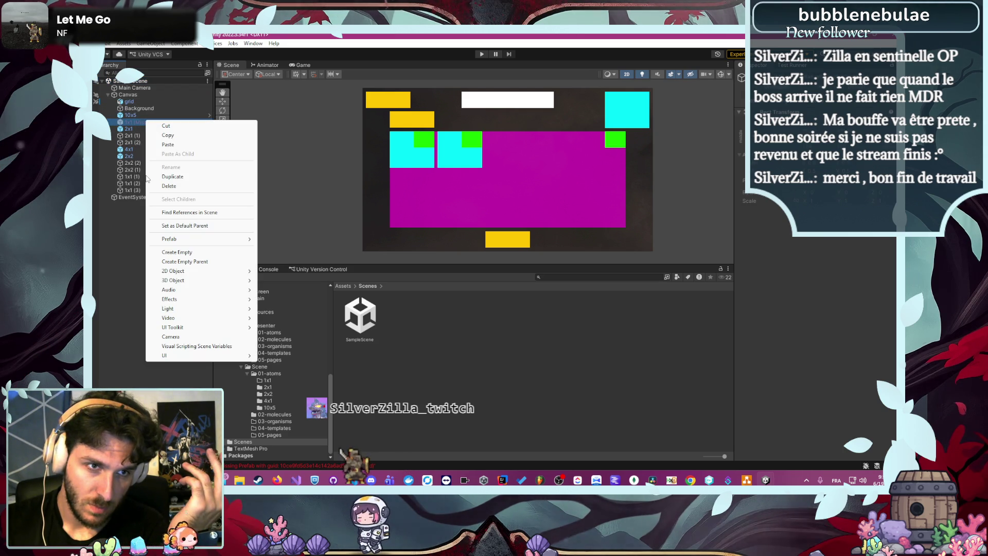
left_click(114, 176)
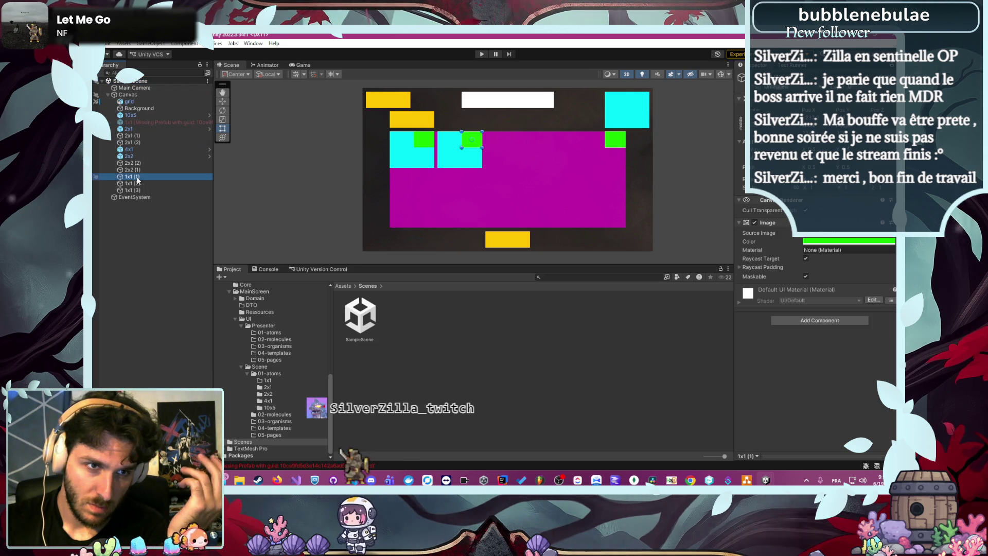
left_click(267, 381)
left_click_drag(138, 178, 443, 277)
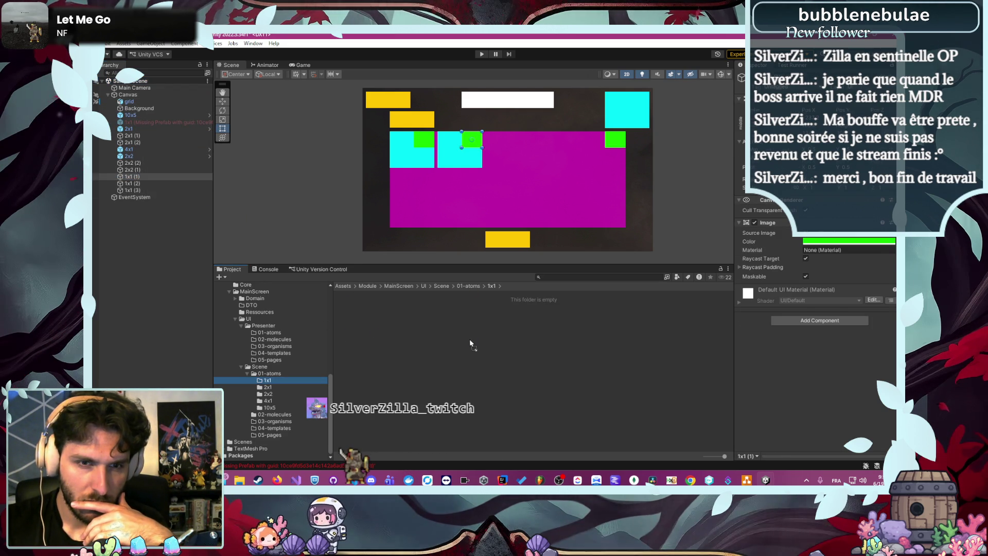
left_click_drag(470, 341, 413, 328)
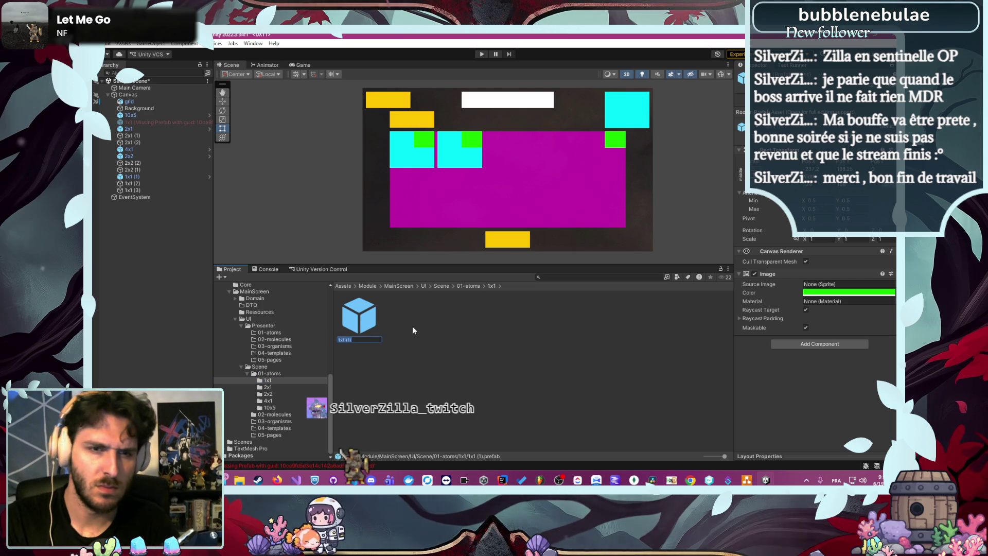
- Rename the new atom prefab to 1x1
type("1x1")
key("Return")
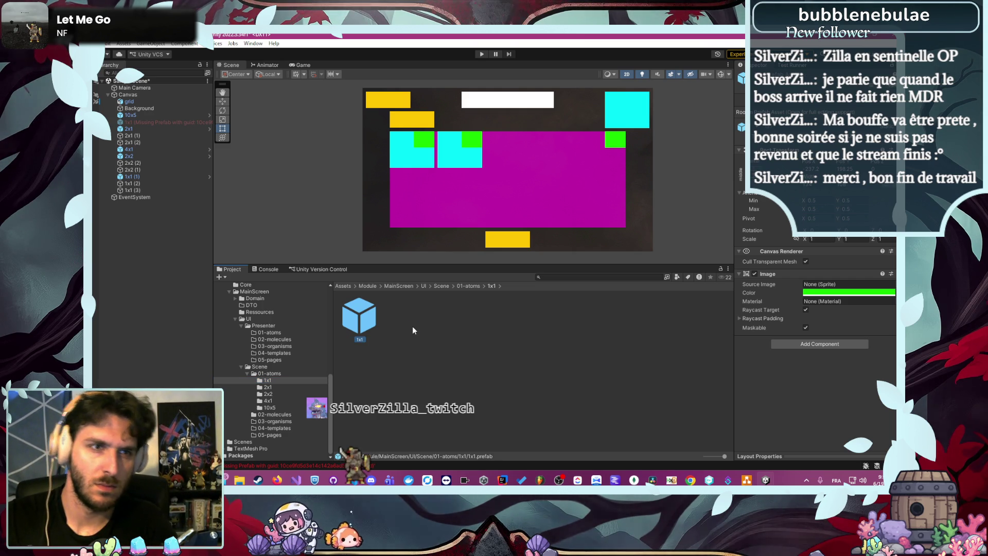
left_click(413, 328)
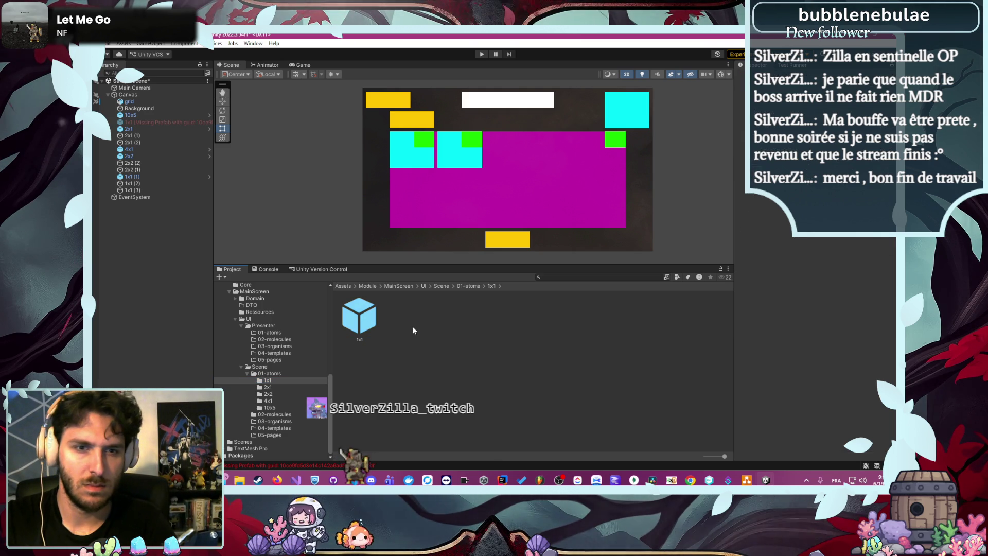
- Browse the context menu options for the '1x1 (Missing Prefab)' object without choosing any
left_click(172, 123)
right_click(172, 121)
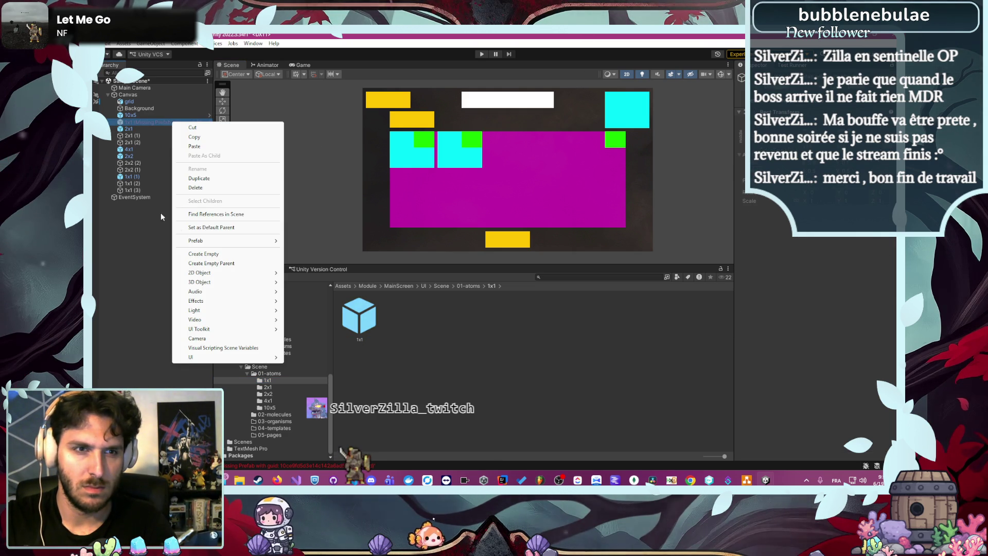
left_click(143, 181)
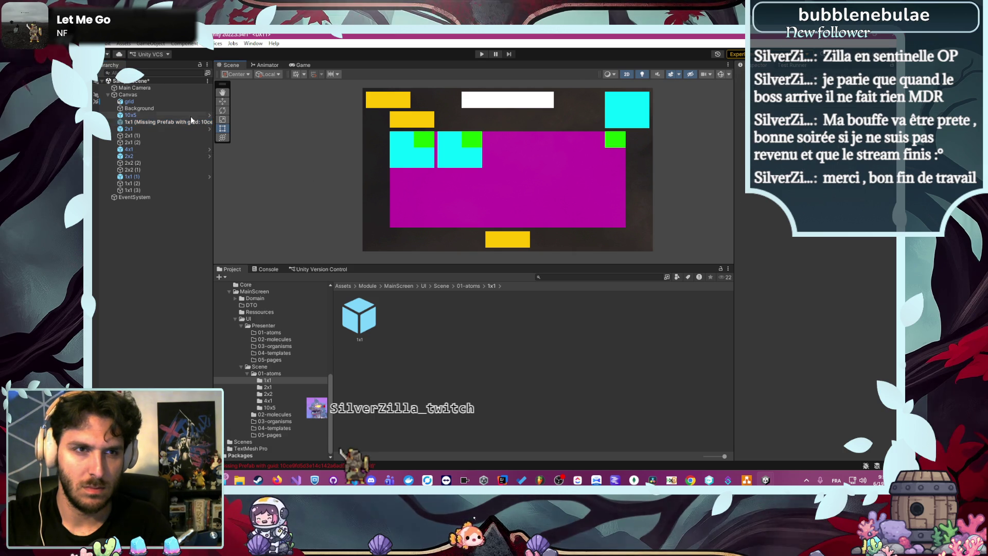
right_click(177, 123)
mouse_move(258, 243)
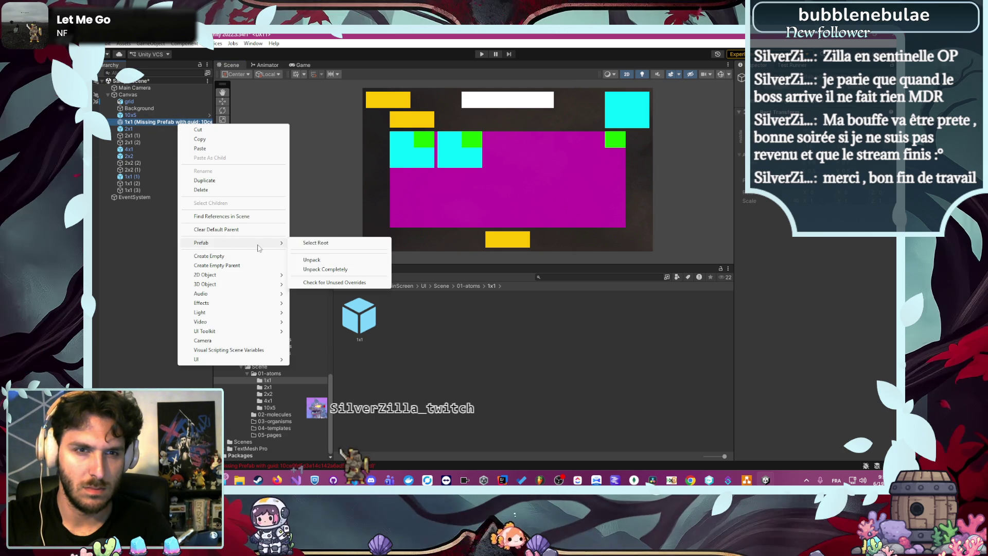
left_click(146, 243)
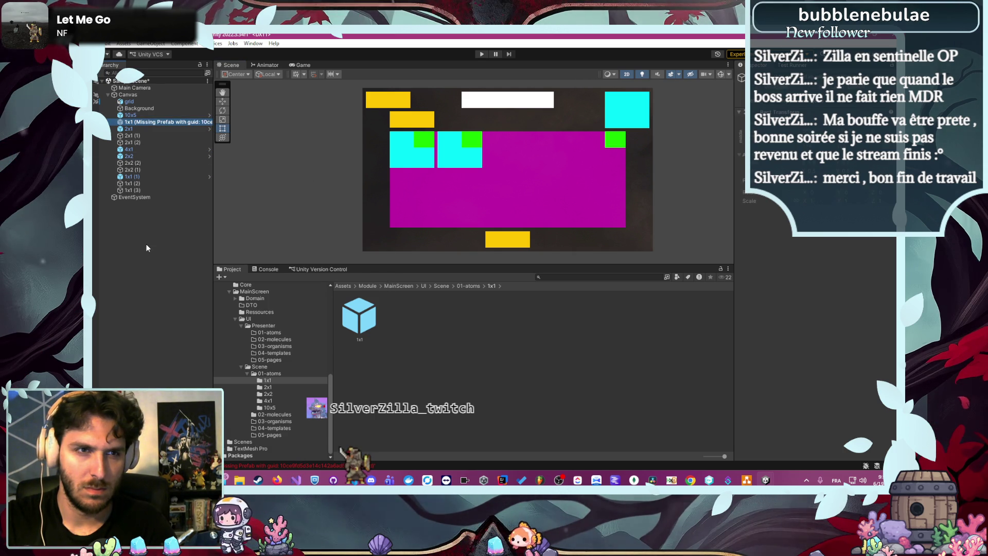
left_click(152, 116)
right_click(152, 121)
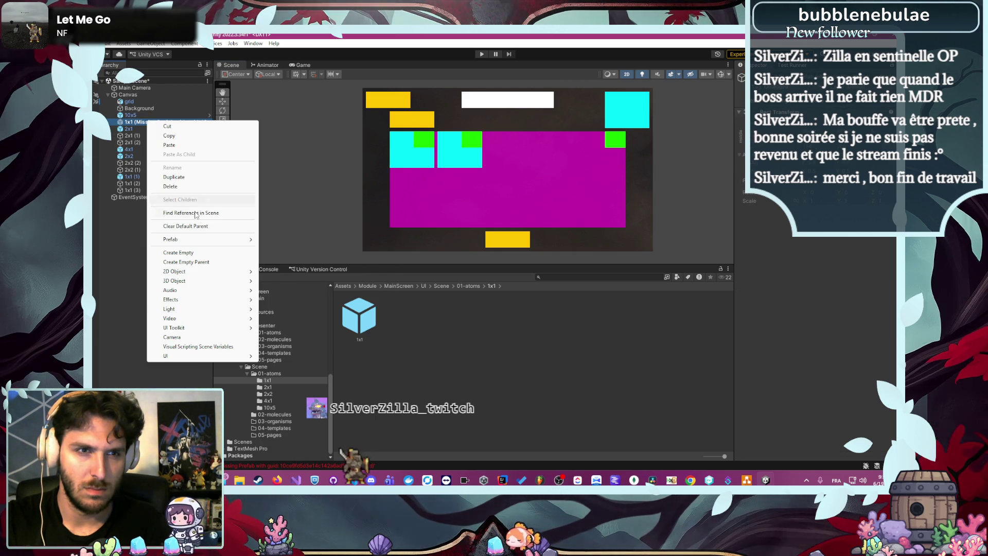
mouse_move(201, 239)
left_click(131, 263)
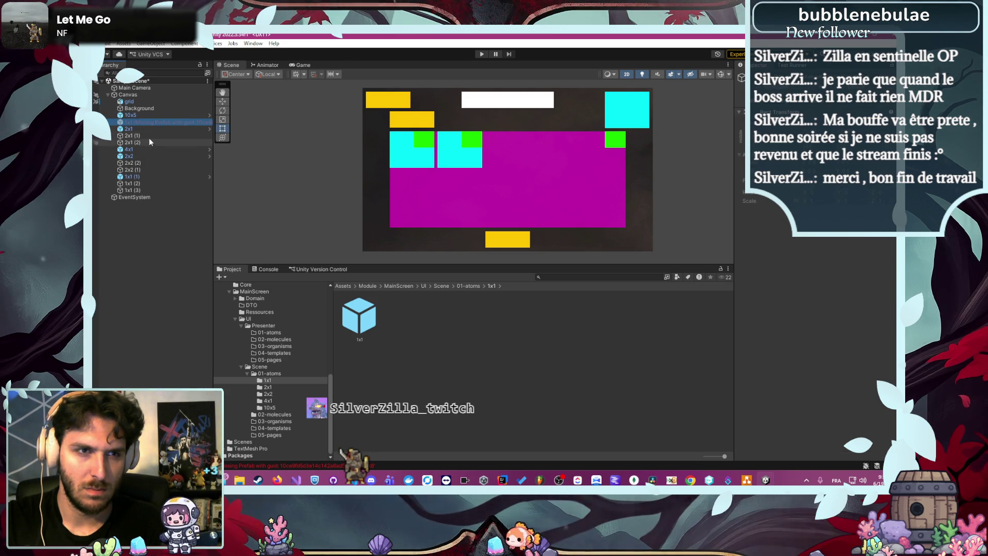
- Delete the '1x1 (Missing Prefab)' object from the Canvas
right_click(146, 122)
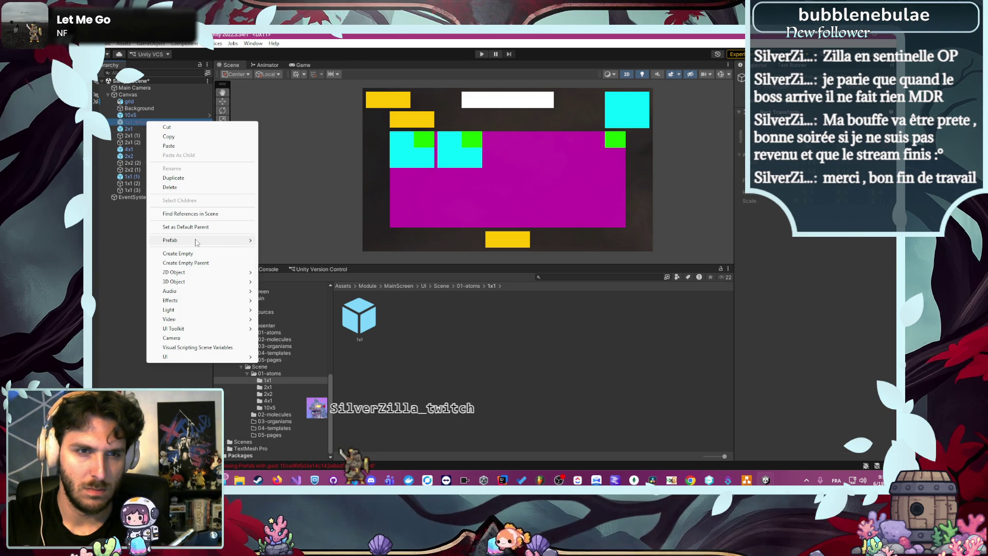
mouse_move(234, 242)
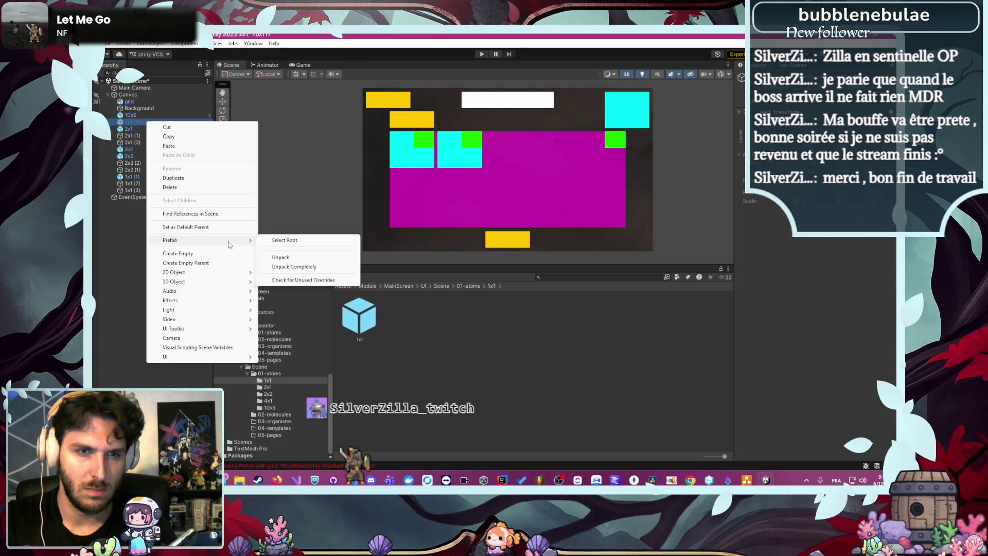
left_click(487, 329)
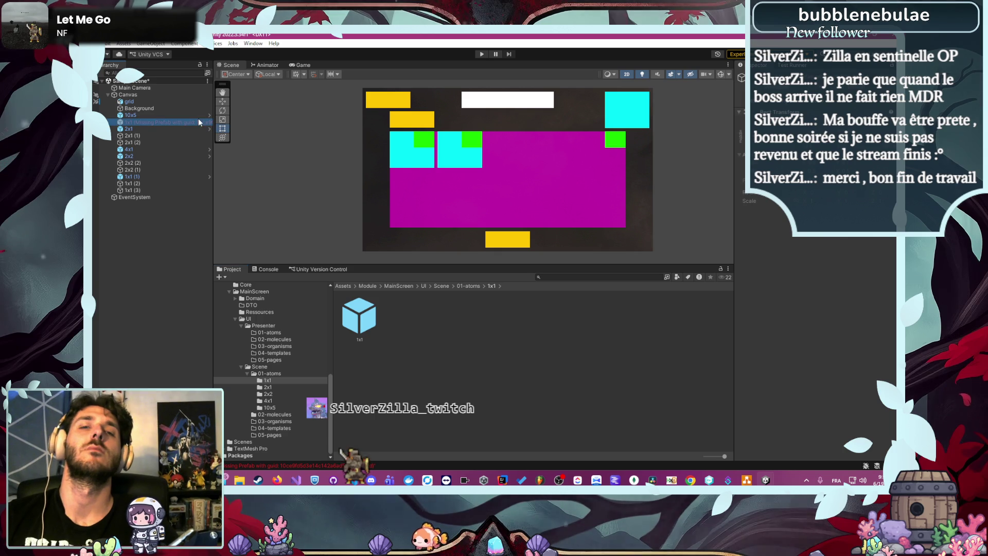
left_click(199, 121)
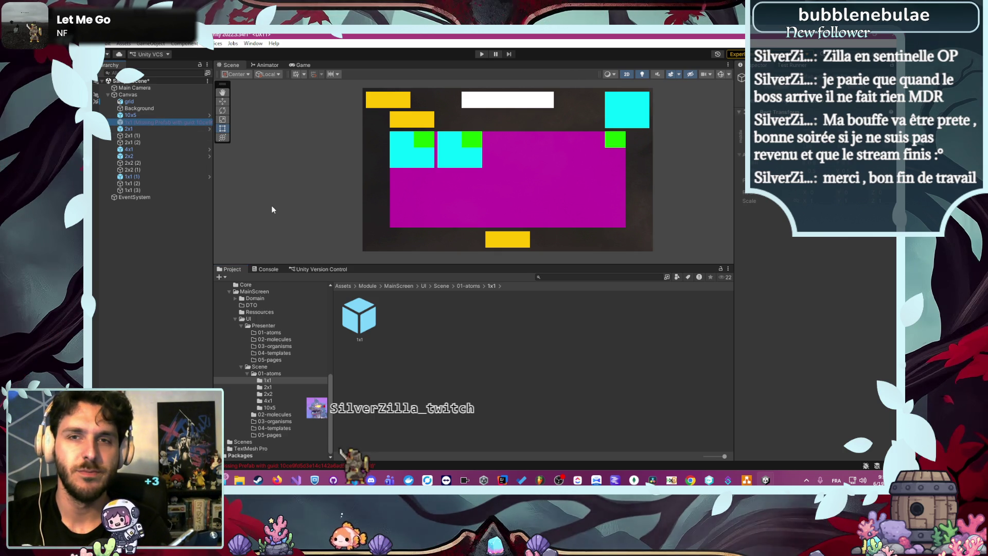
key("Delete")
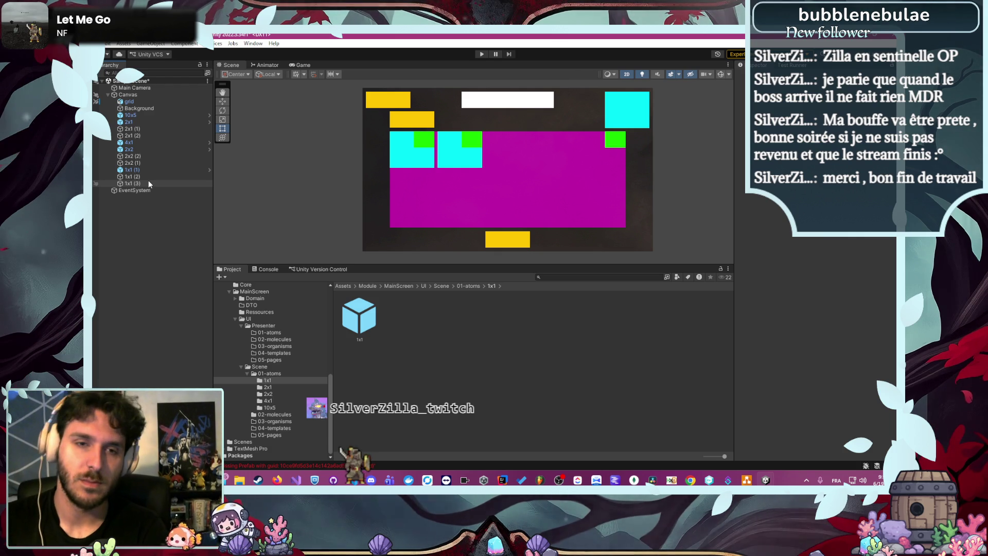
- Open the 1x1 prefab, then return to SampleScene, answering the save prompt
left_click(360, 330)
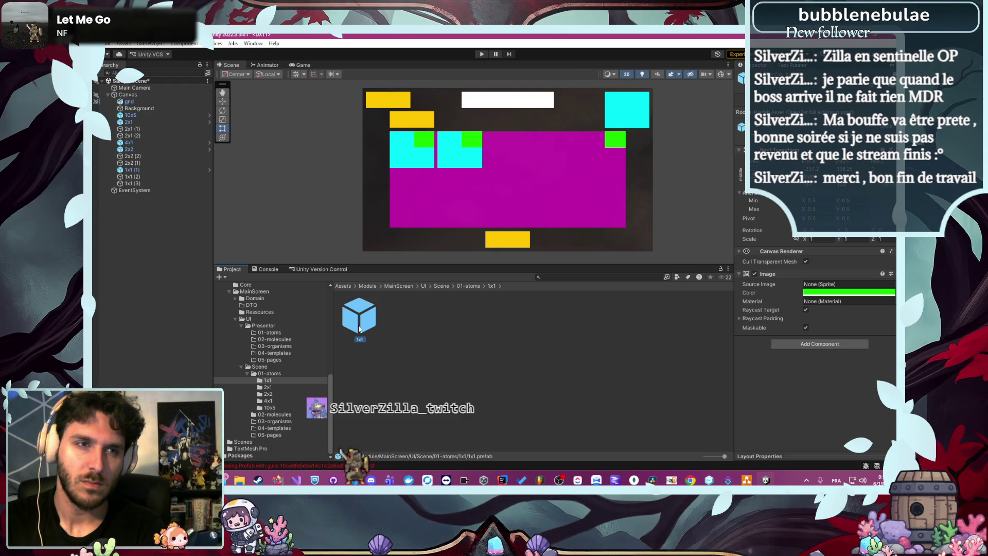
double_click(360, 329)
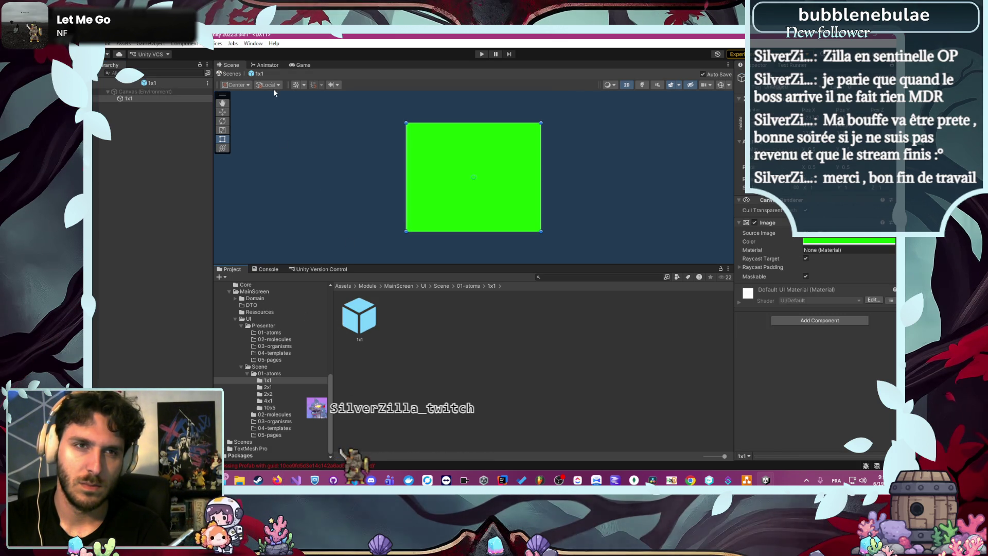
left_click(283, 442)
double_click(364, 308)
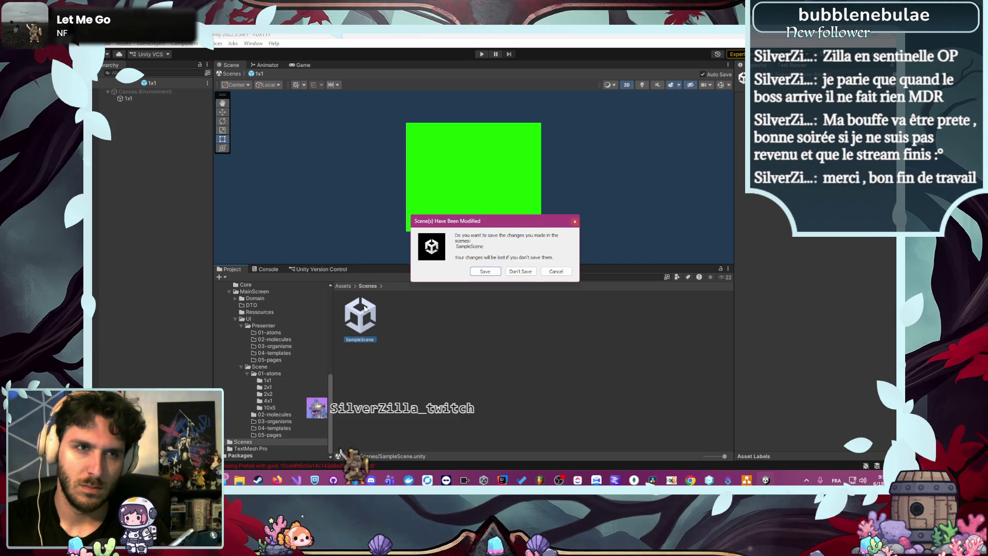
key("Return")
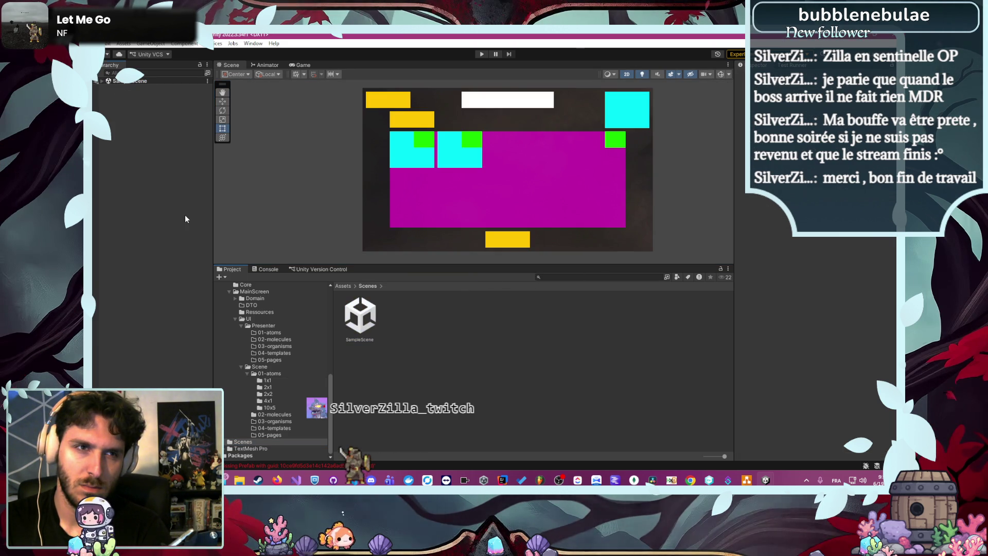
- Deactivate the Canvas Background object so the teal grid shows behind the blocks
left_click(102, 81)
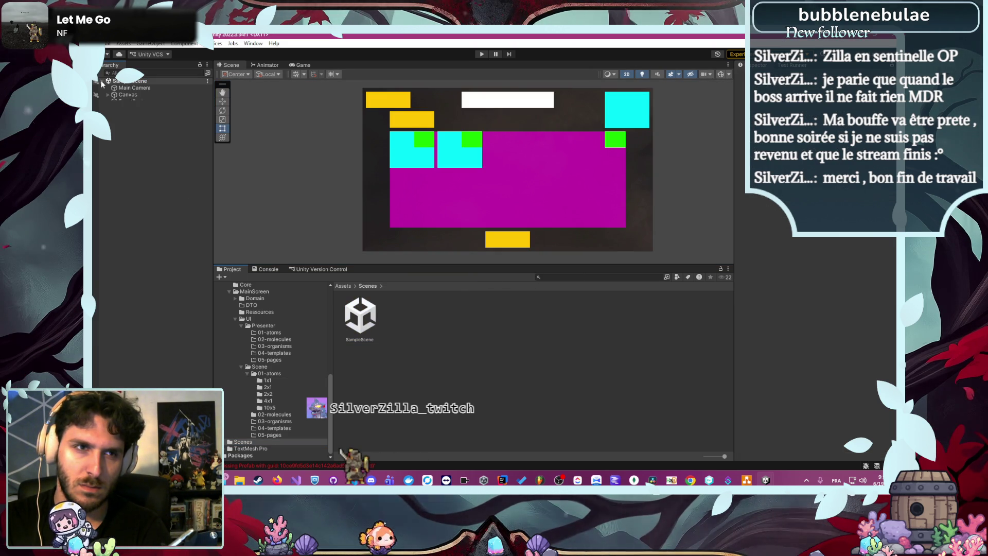
left_click(402, 101)
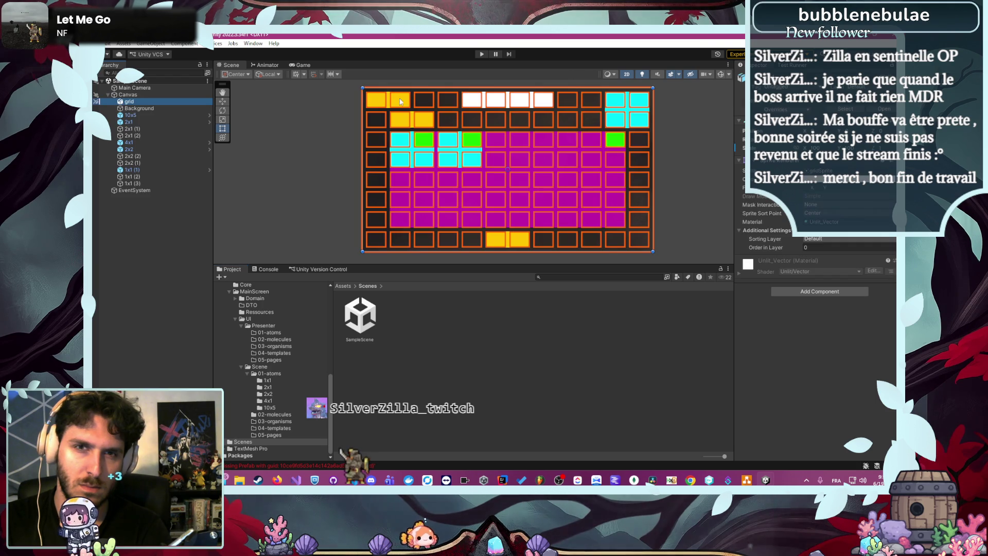
left_click(687, 109)
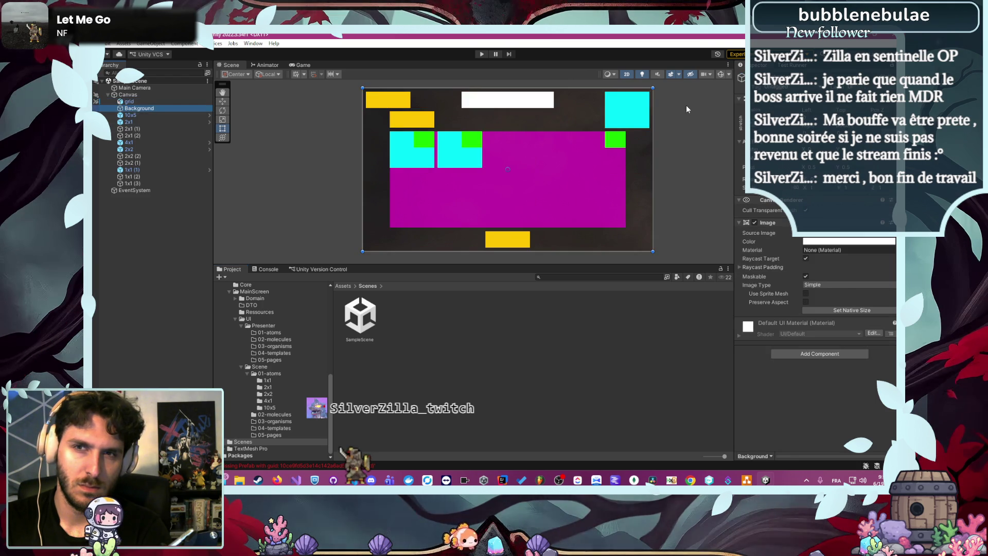
left_click(753, 76)
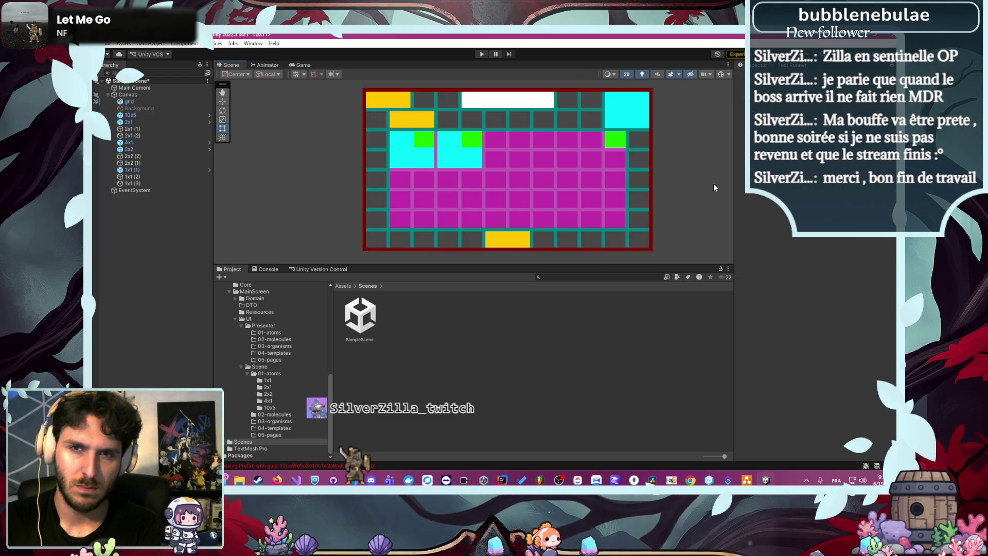
scroll(664, 123, "up", 2)
left_click_drag(662, 121, 662, 137)
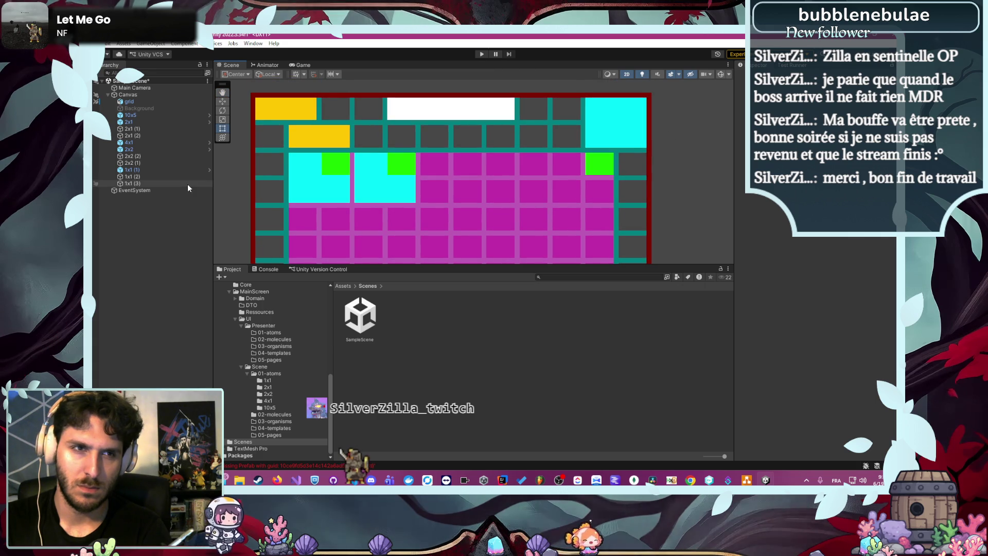
- Place a test 1x1 prefab instance in the scene and parent it under 10x5
left_click(267, 380)
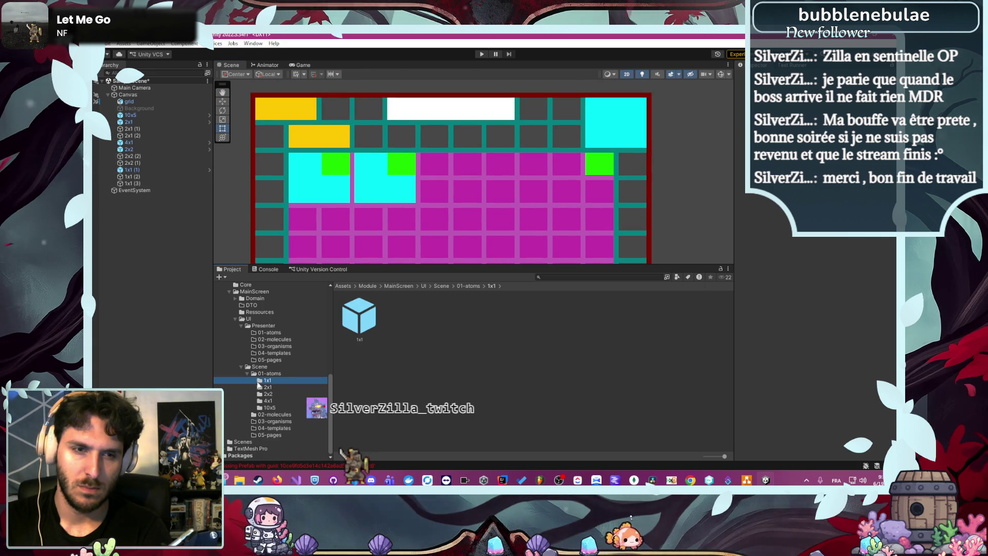
mouse_move(359, 315)
left_mouse_down()
mouse_move(453, 216)
mouse_move(570, 124)
left_mouse_up()
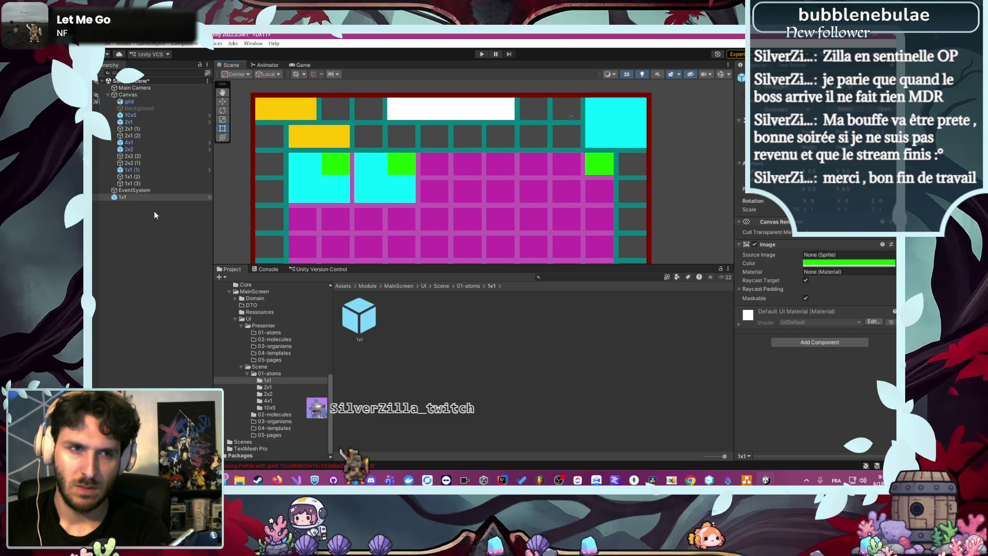
left_click(137, 197)
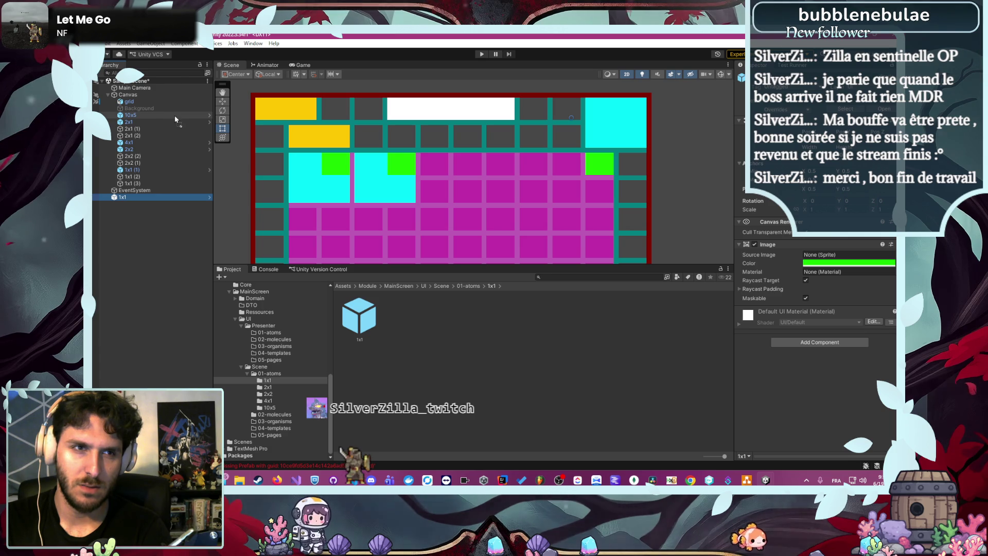
left_click_drag(175, 116, 168, 119)
scroll(382, 192, "down", 5)
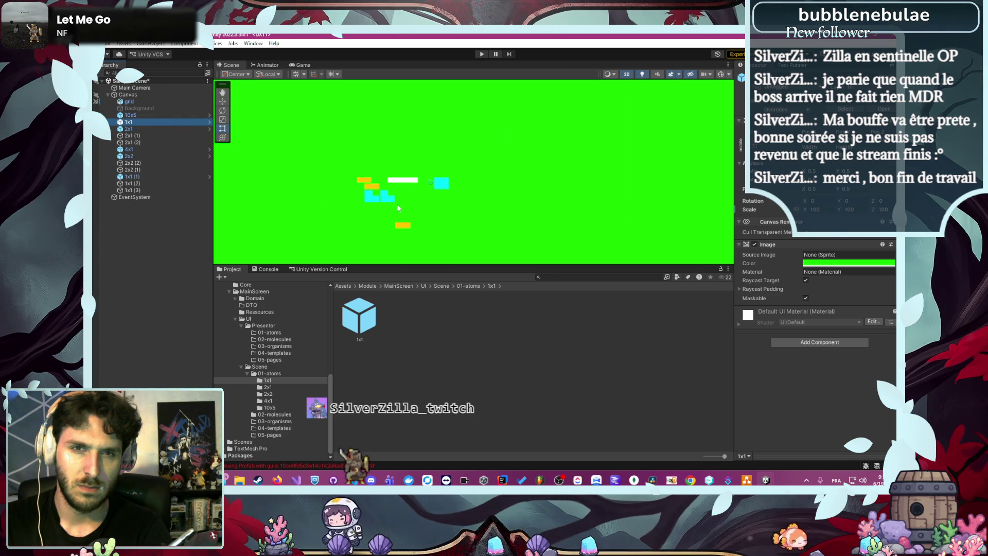
scroll(401, 196, "down", 5)
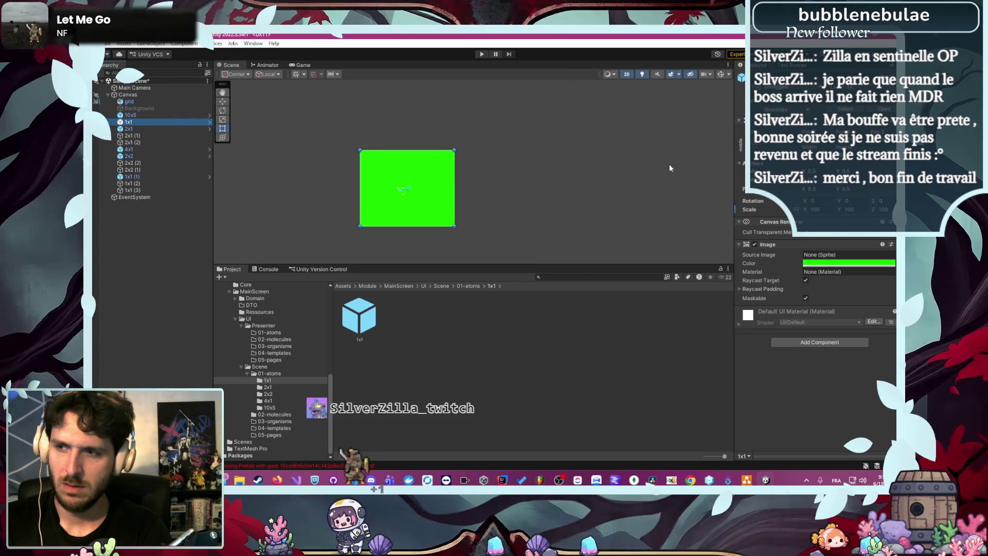
- Check the test block's anchor presets without changes, then delete the test 1x1 object
left_click(742, 148)
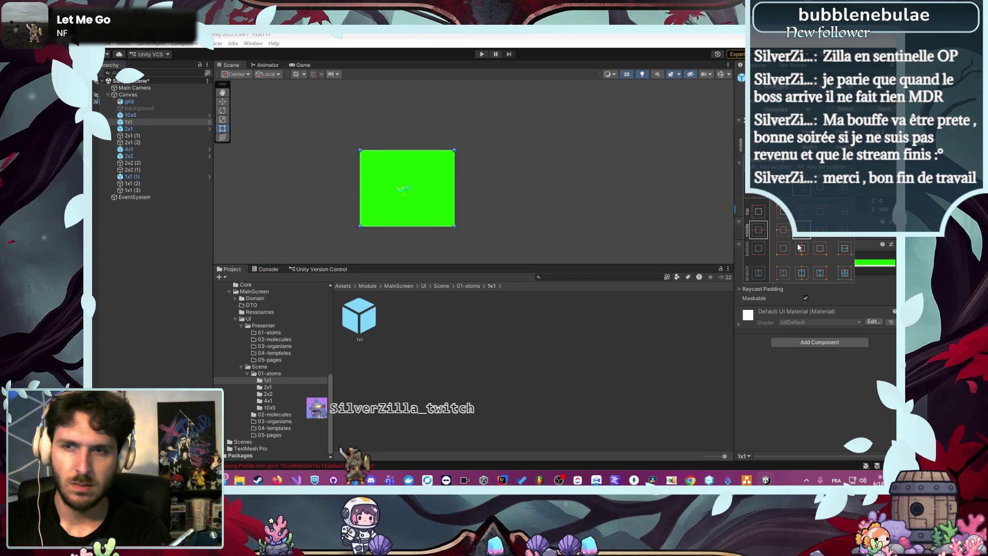
left_click(477, 199)
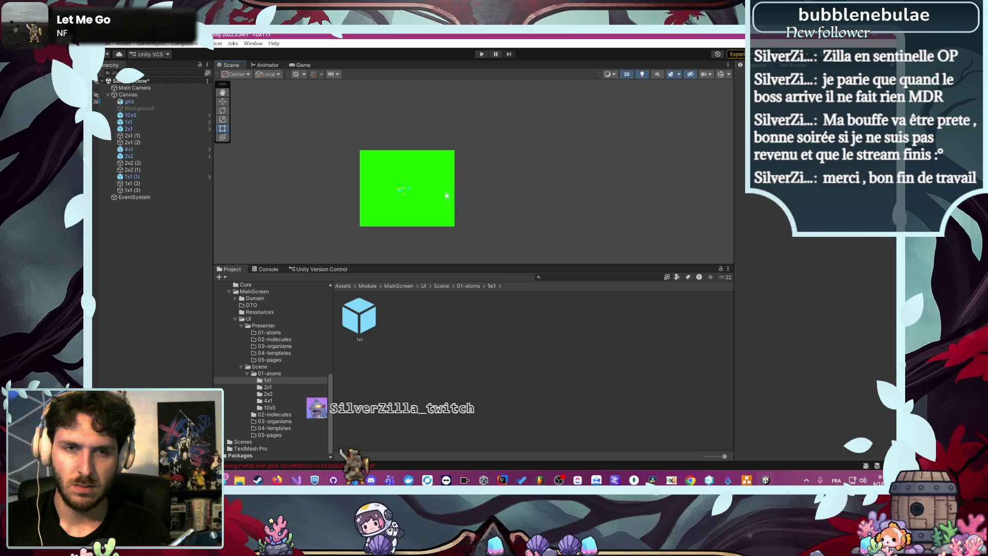
left_click(136, 122)
key("Delete")
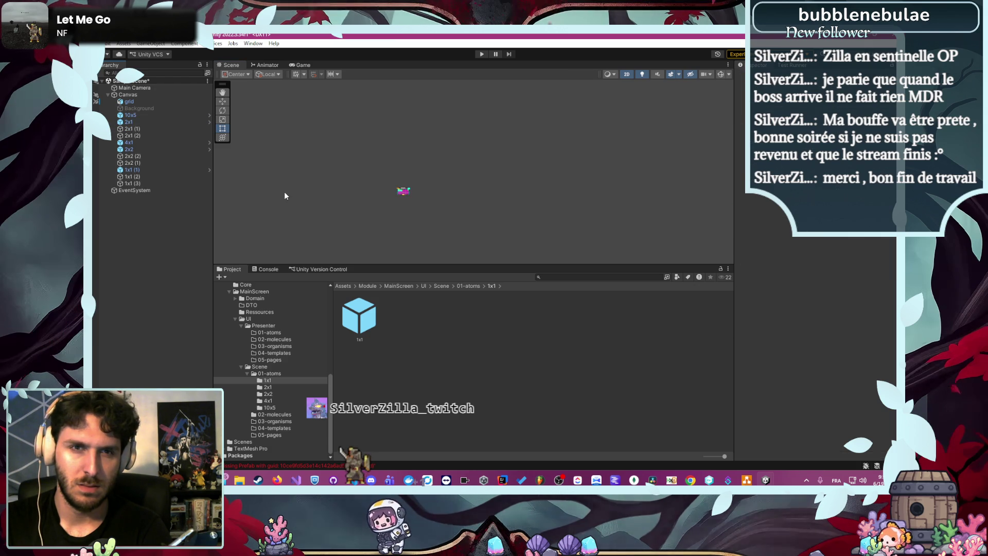
- Select the 1x1 (1) block and open the green 1x1 prefab in Prefab Mode
scroll(435, 190, "up", 8)
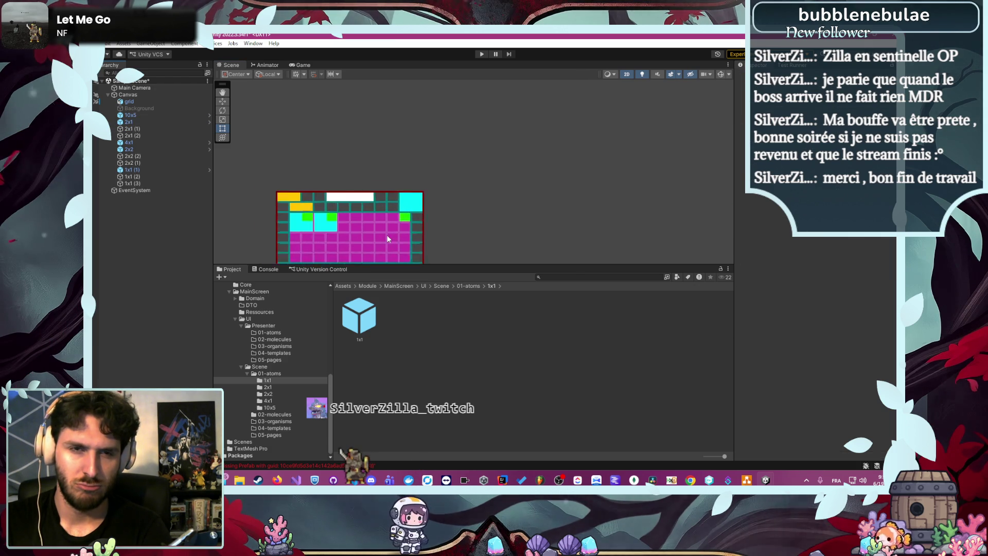
left_click(142, 177)
left_click(138, 171)
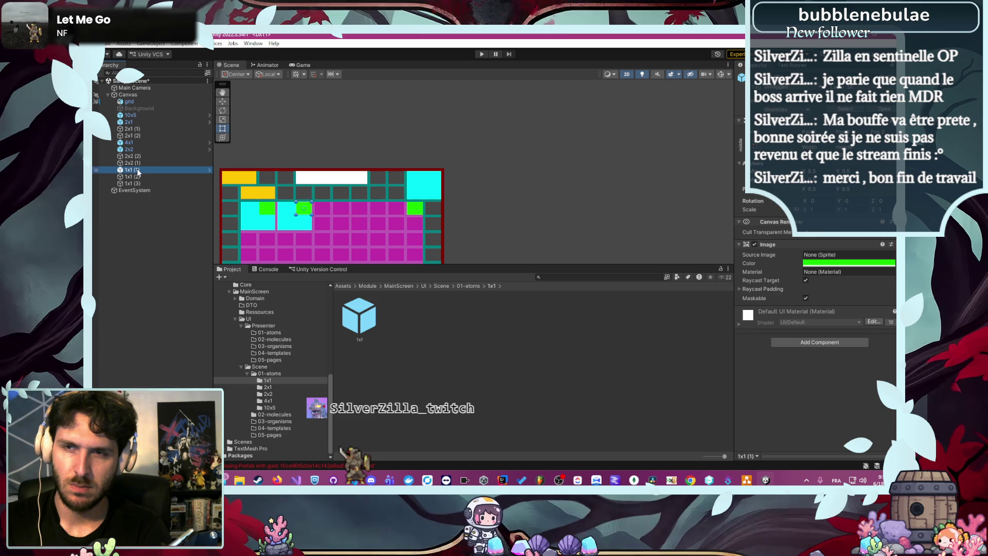
double_click(359, 318)
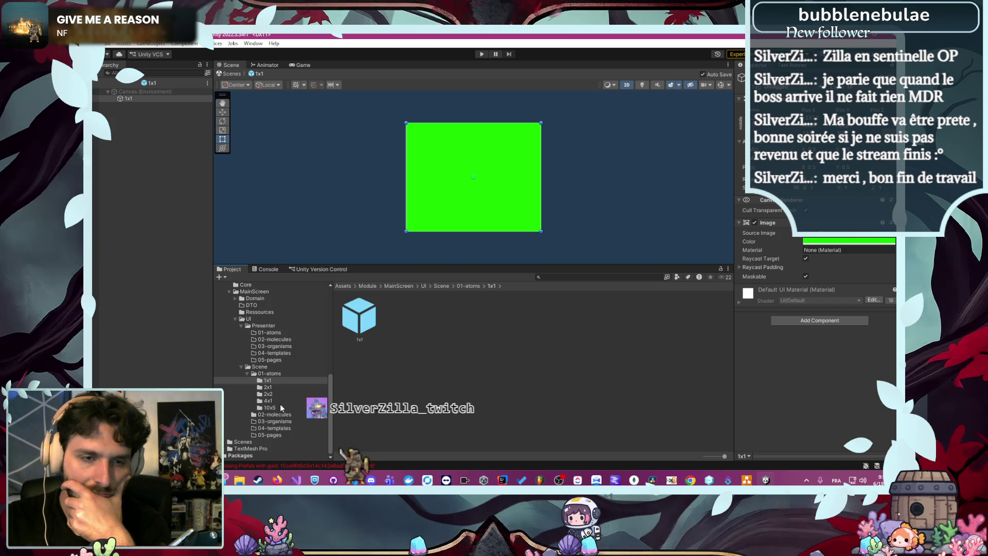
scroll(289, 418, "up", 5)
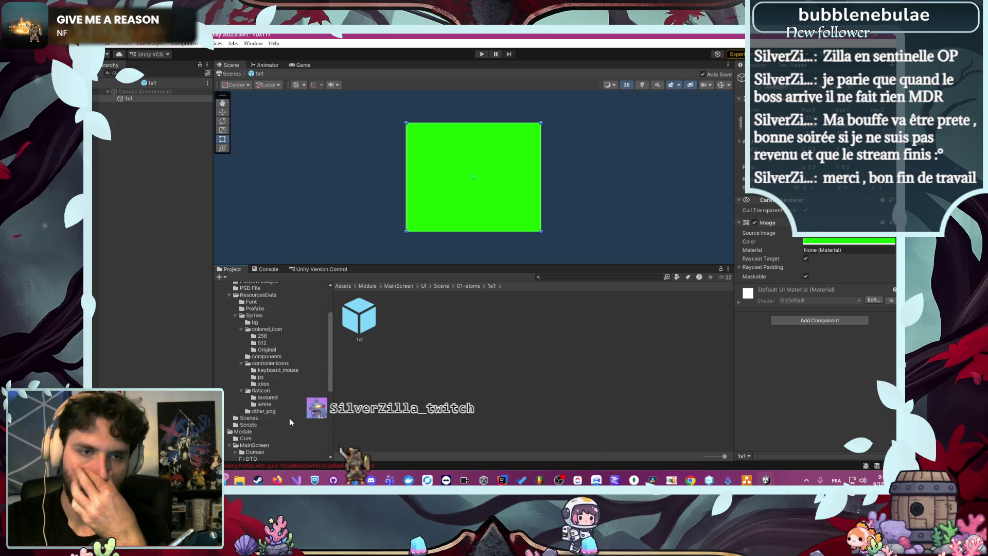
scroll(289, 422, "up", 2)
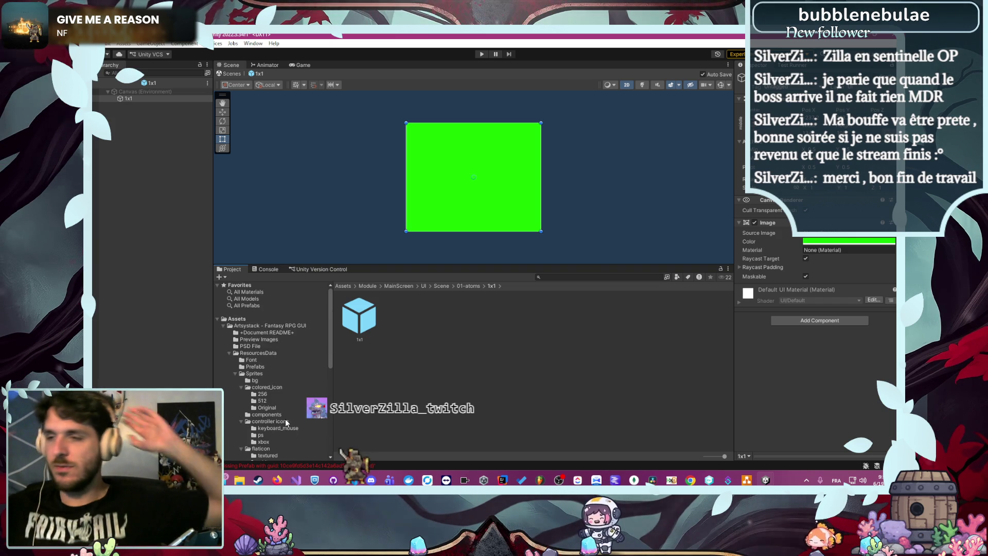